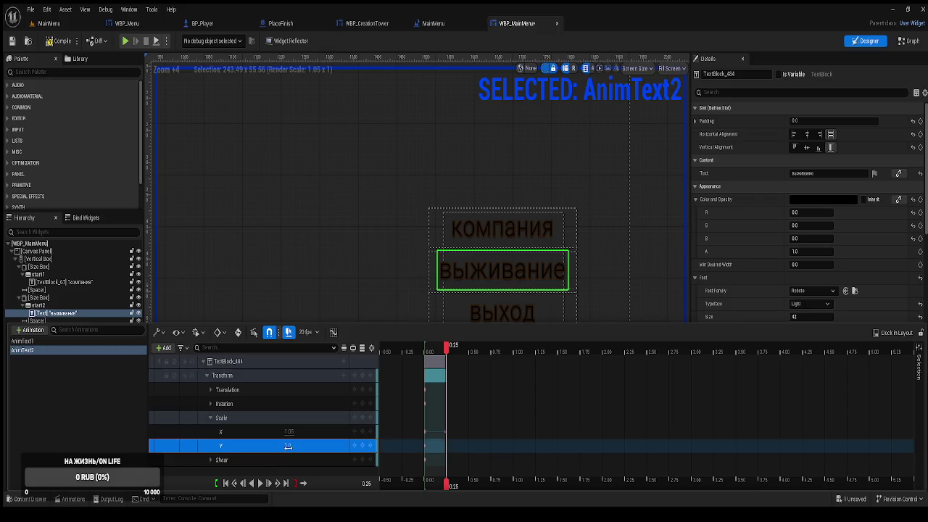
type("5")
Step: Commit the 1.05 Y scale on the выживание text, preview it, then select the выход text
key("Return")
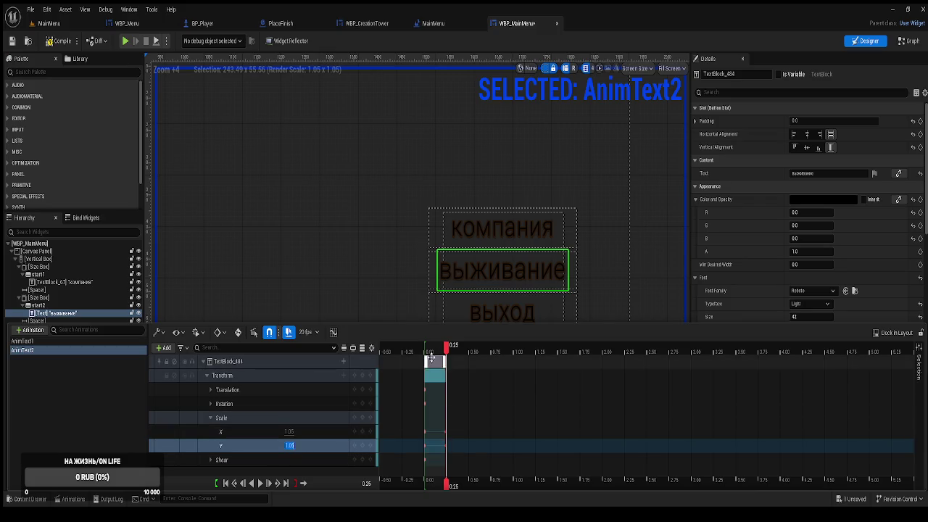
left_click_drag(446, 350, 426, 350)
left_click(25, 379)
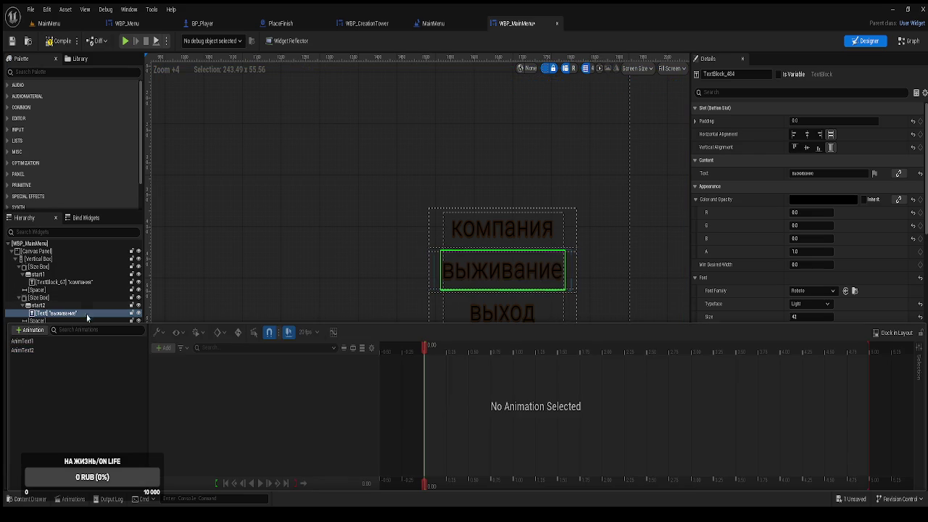
left_click(80, 495)
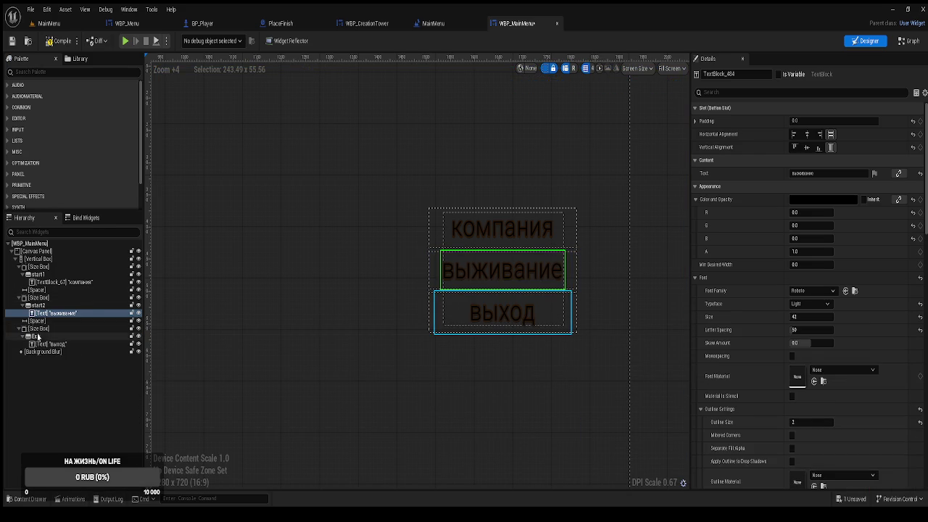
left_click(51, 346)
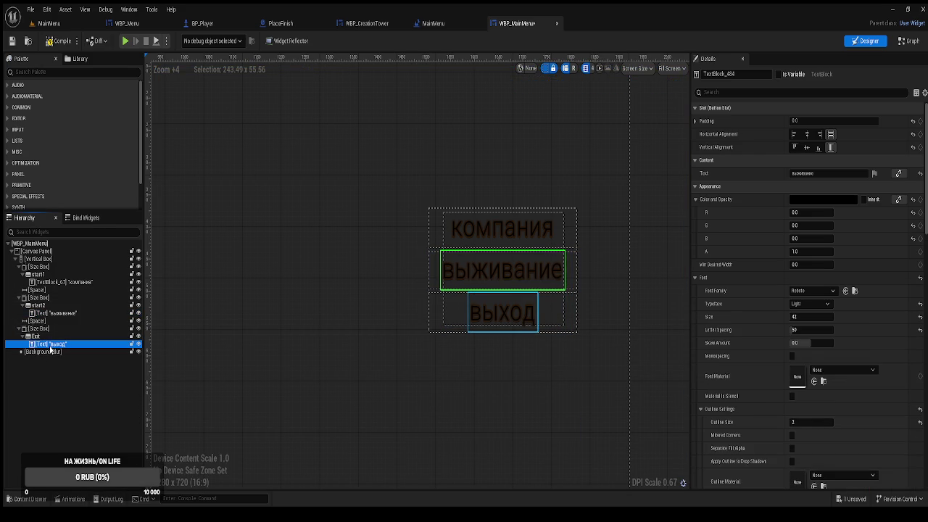
left_click(72, 499)
Step: Create the AnimText3 animation with a TextBlock_140 Transform track, ending playback at 4.00 s
left_click(29, 330)
type("AnimText3")
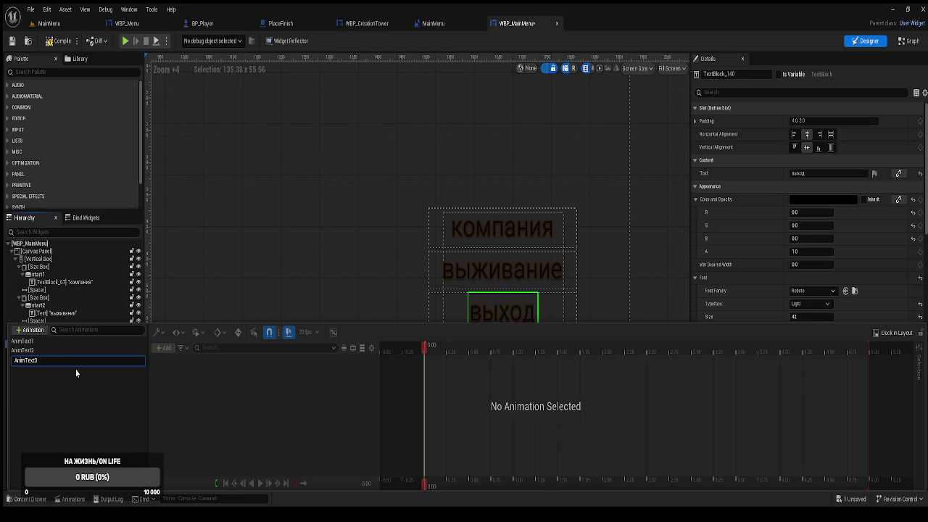
key("Return")
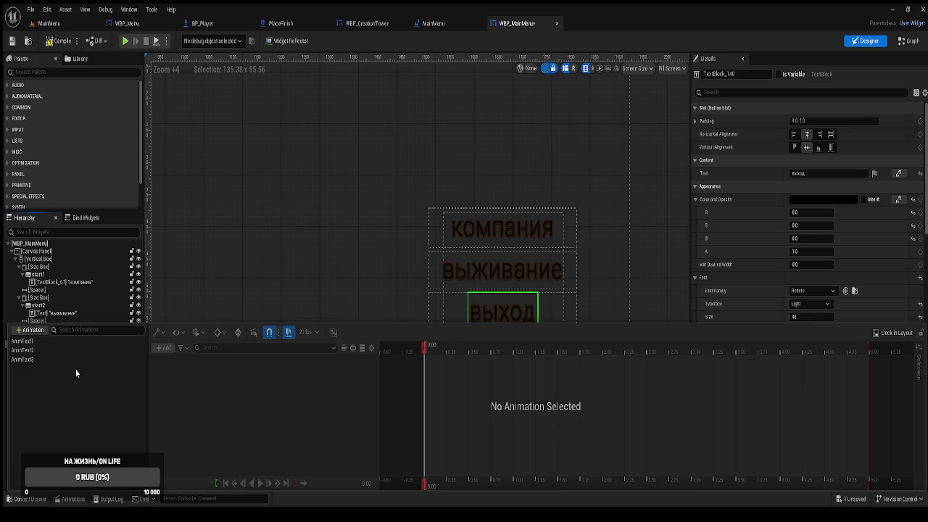
left_click(44, 360)
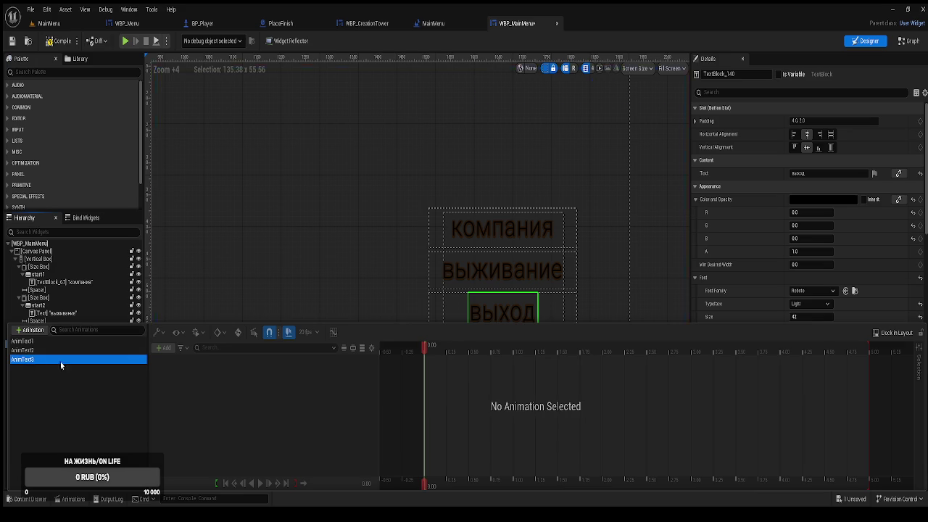
left_click(163, 348)
left_click(189, 364)
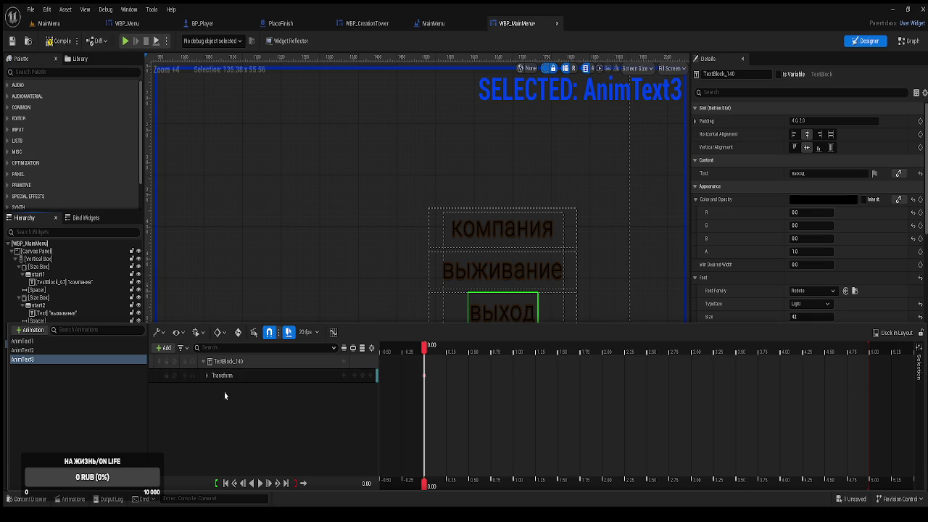
left_click(207, 376)
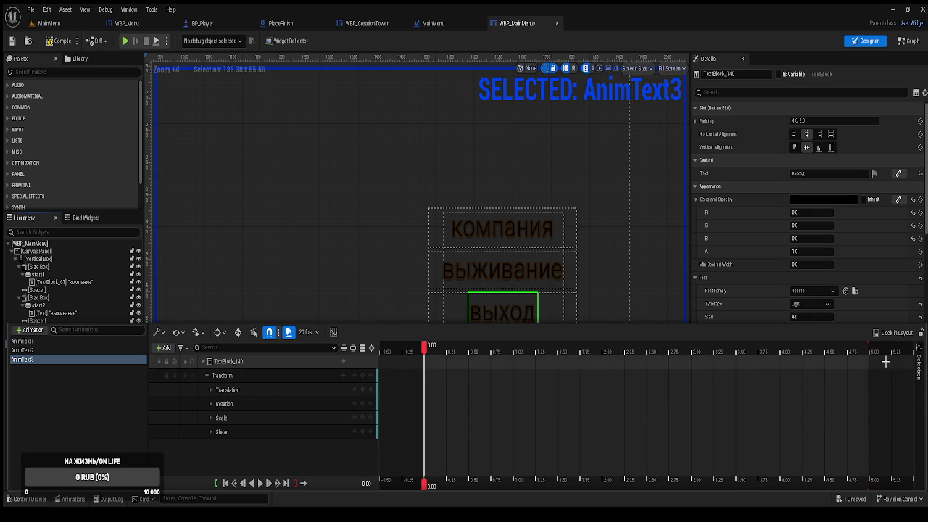
left_click_drag(870, 349, 449, 341)
Step: Key Scale X and Y to 1.05 at 0.25 s and preview the выход text growing
left_click(210, 419)
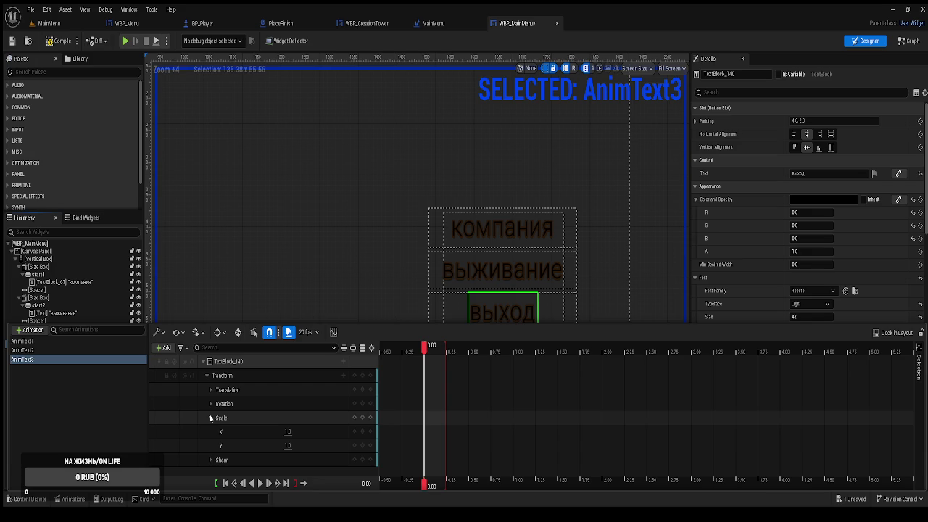
left_click(44, 351)
left_click(42, 360)
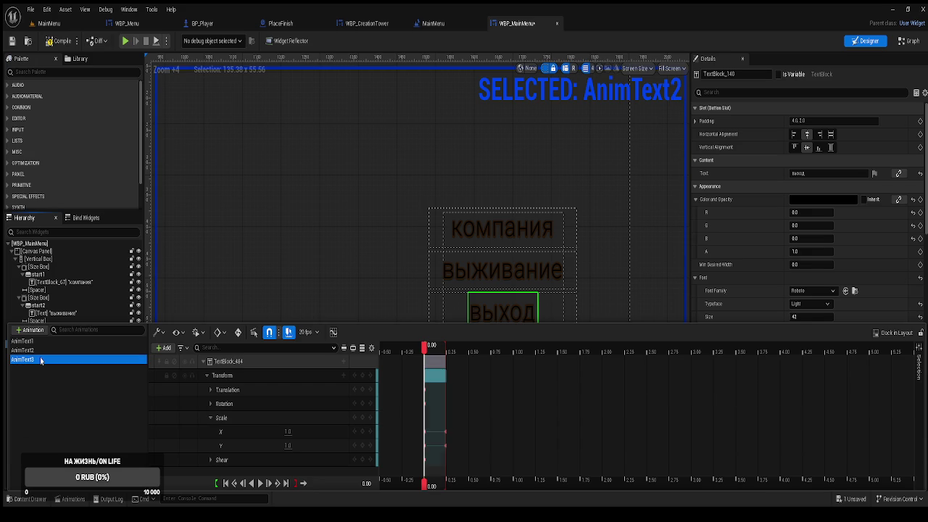
left_click(364, 420)
left_click_drag(426, 355, 446, 355)
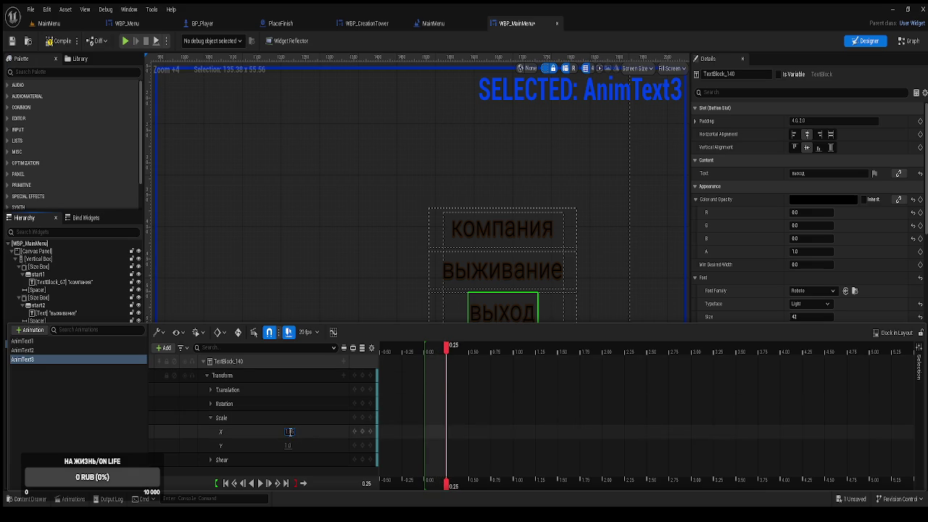
left_click_drag(289, 432, 293, 432)
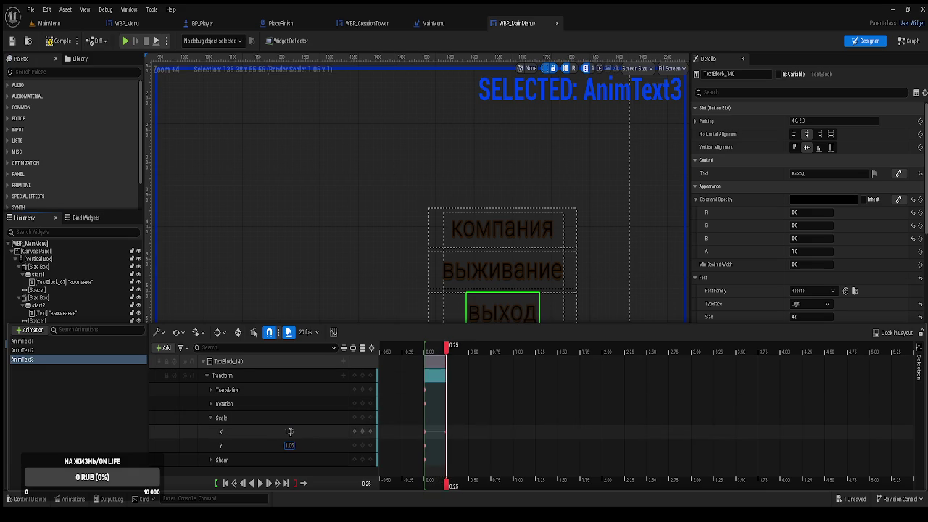
key("Return")
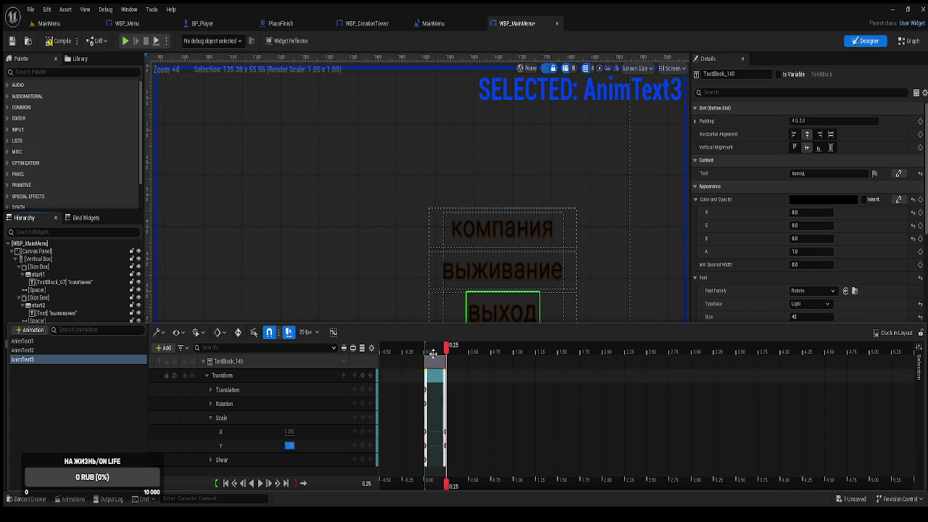
left_click_drag(446, 349, 425, 354)
Step: Save the WBP_MainMenu widget blueprint and close the animations panel
left_click(38, 351)
key("ctrl+s")
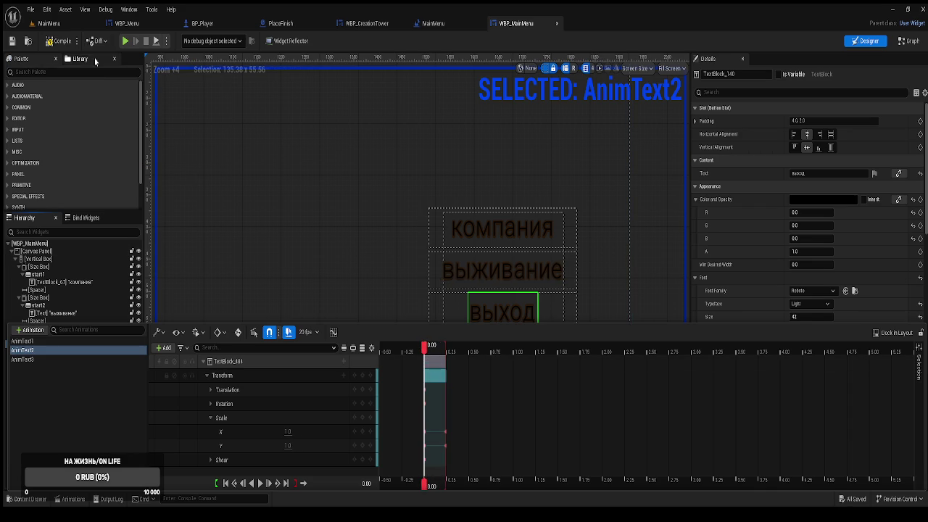
left_click(59, 43)
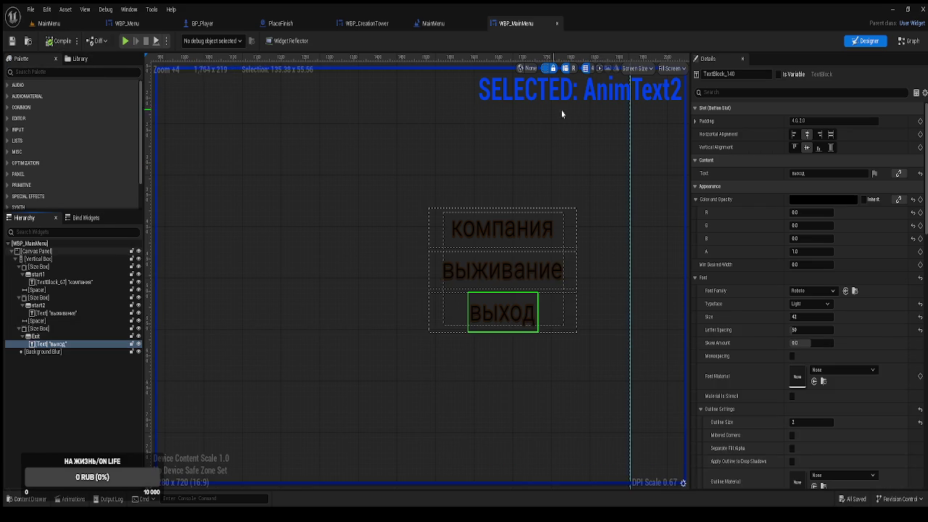
left_click(911, 43)
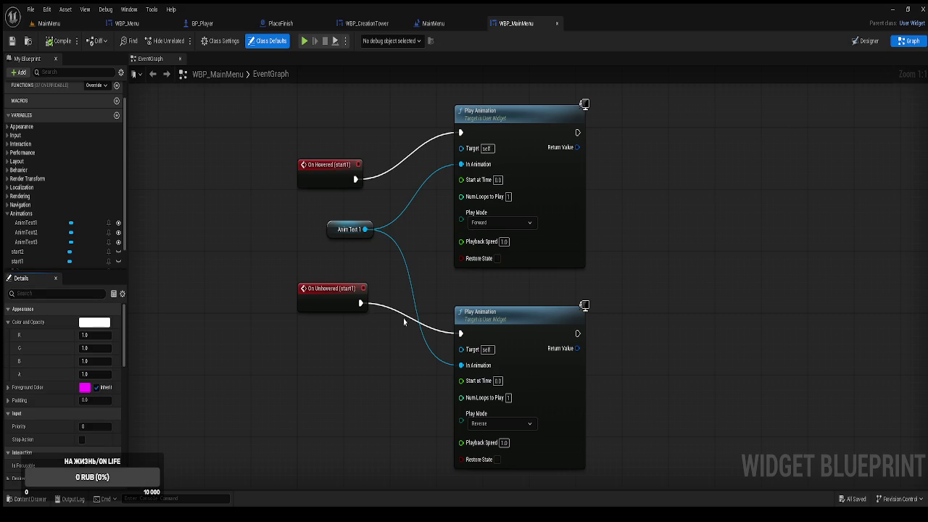
Step: Add On Hovered and On Unhovered events for the start2 button
scroll(411, 312, "down", 1)
left_click(24, 234)
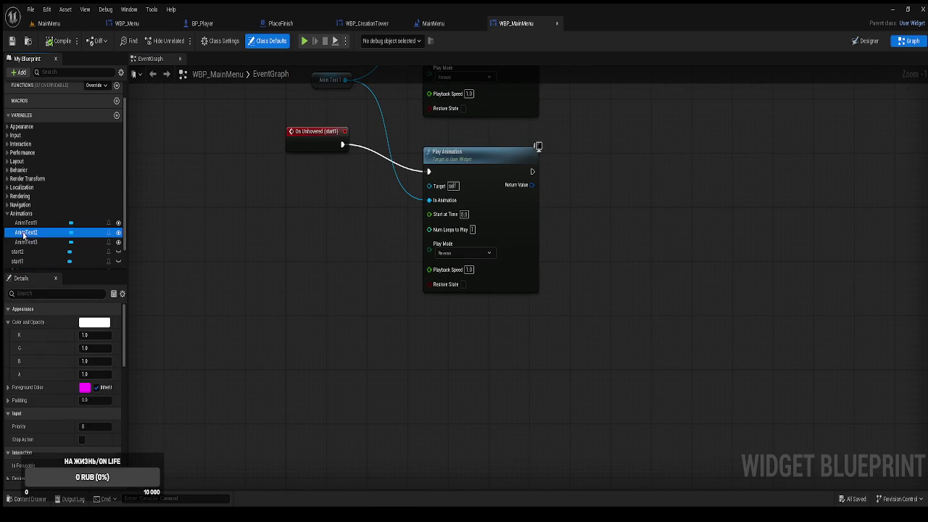
scroll(28, 232, "down", 1)
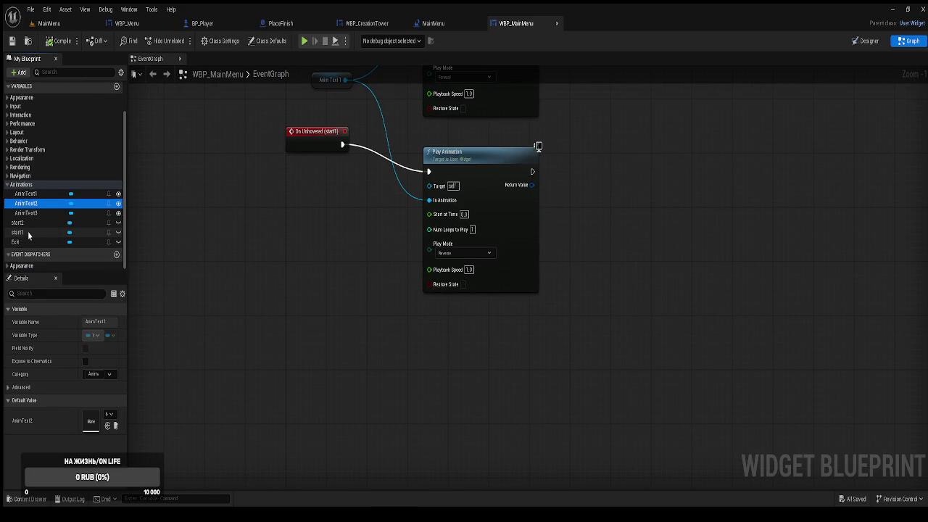
left_click(21, 223)
scroll(73, 421, "down", 1)
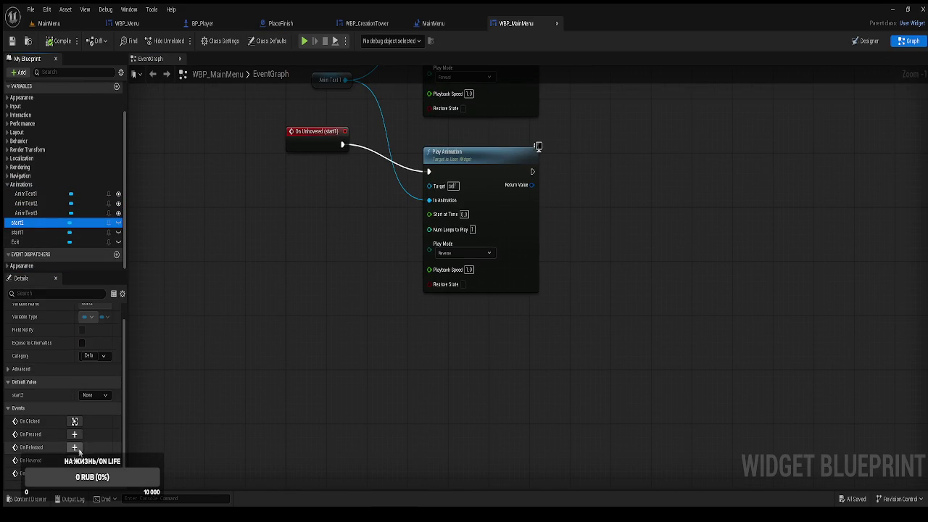
left_click(74, 461)
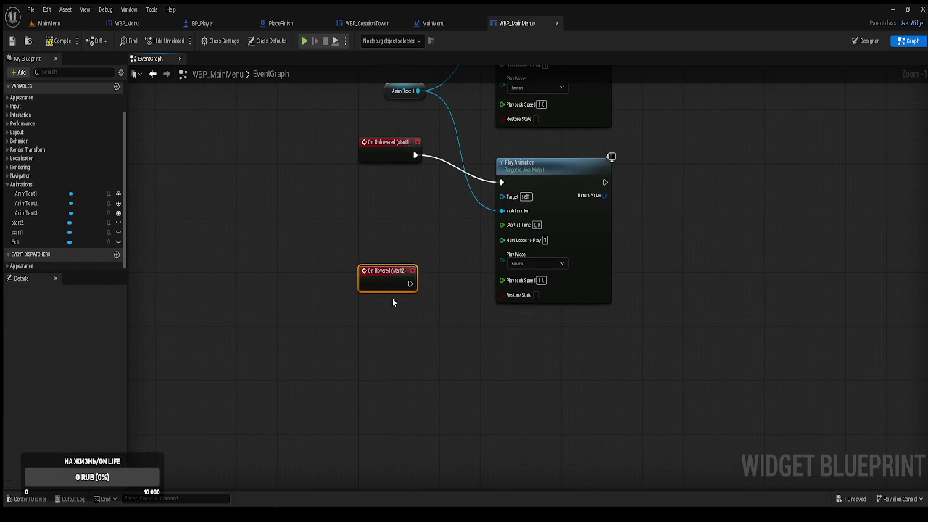
left_click_drag(393, 293, 388, 375)
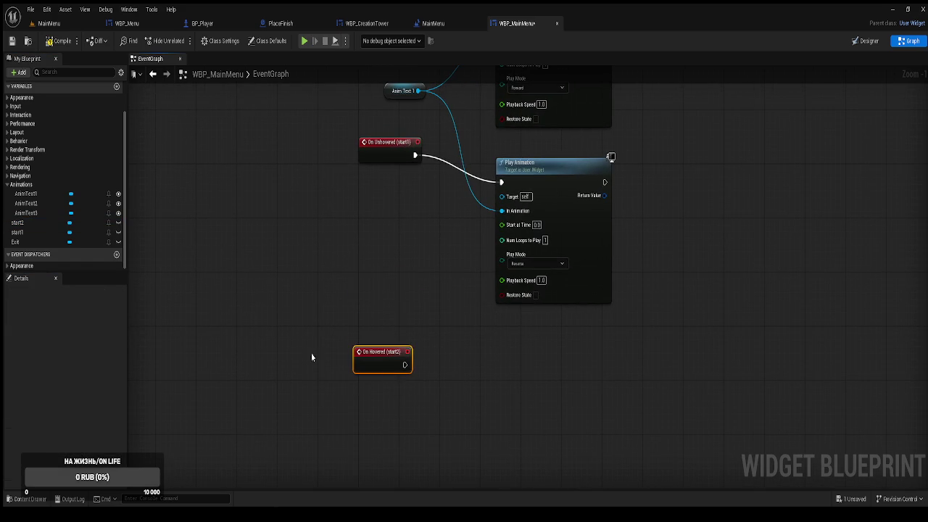
left_click(29, 224)
left_click(74, 473)
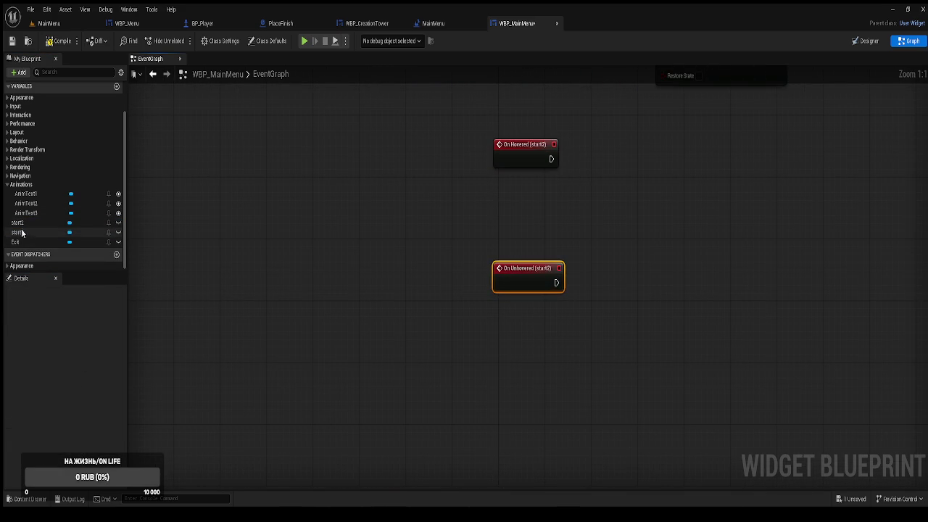
Step: Add On Hovered and On Unhovered events for the Exit button
left_click(18, 243)
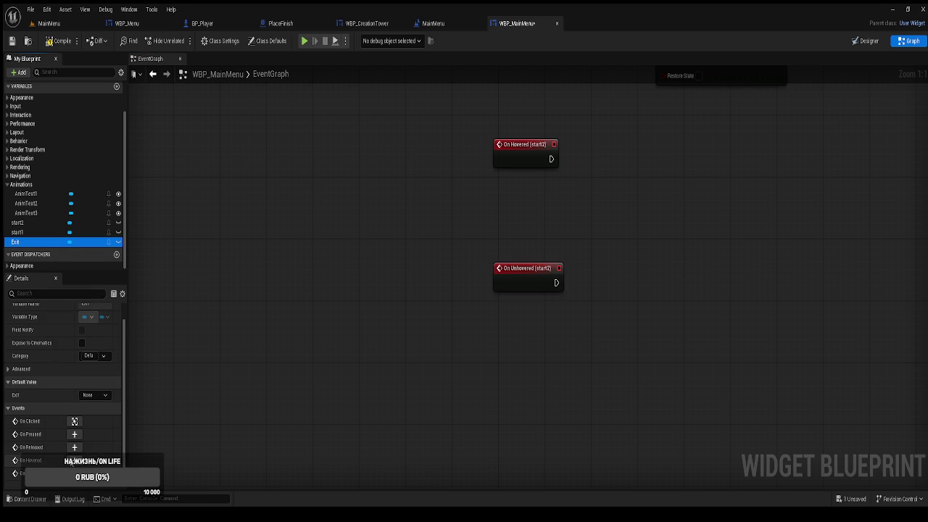
left_click(74, 461)
left_click(17, 242)
left_click(74, 473)
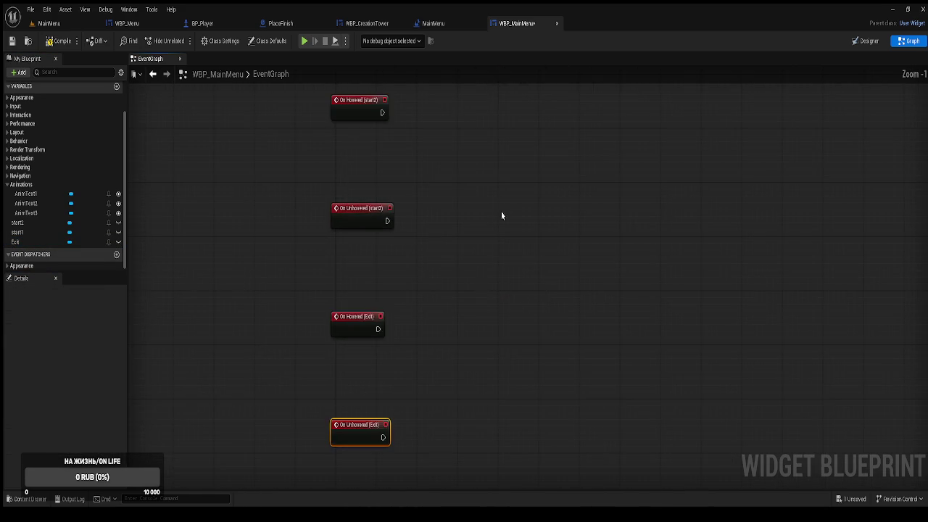
Step: Copy the start1 Play Animation node pair and paste two copies for start2 and Exit
left_click_drag(543, 383, 443, 187)
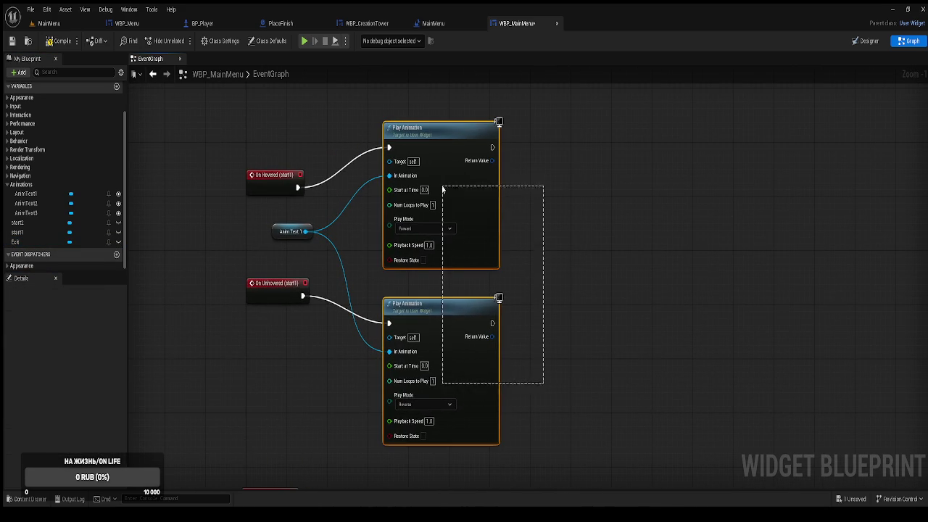
key("ctrl+c")
scroll(493, 336, "down", 5)
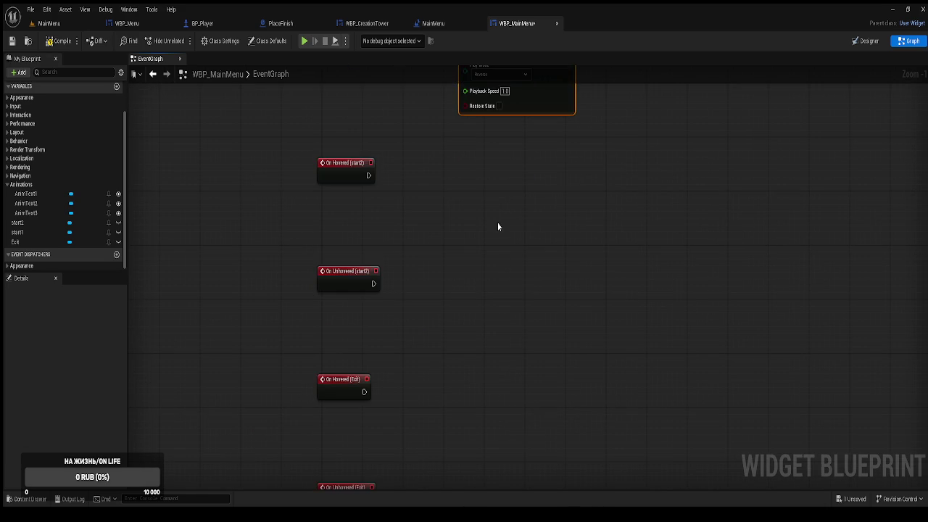
key("ctrl+v")
scroll(554, 248, "down", 5)
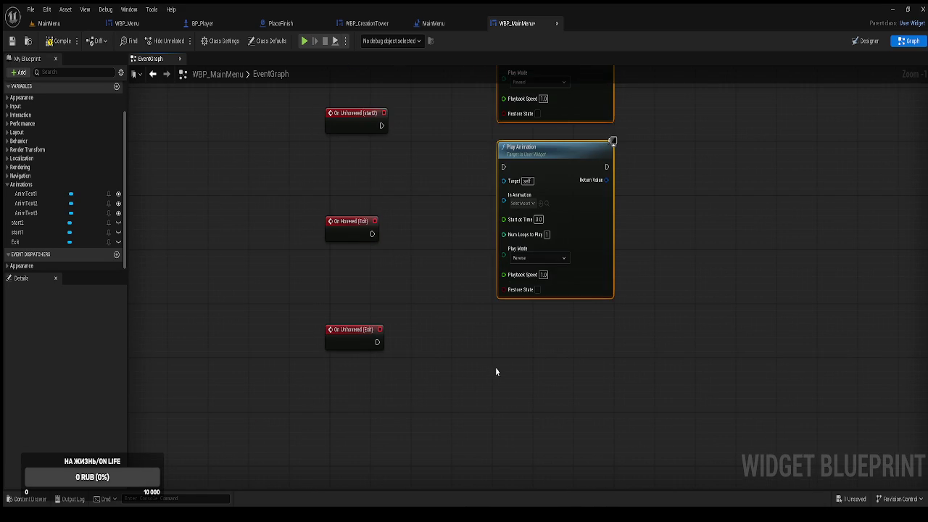
left_click(512, 346)
key("ctrl+v")
scroll(435, 256, "up", 5)
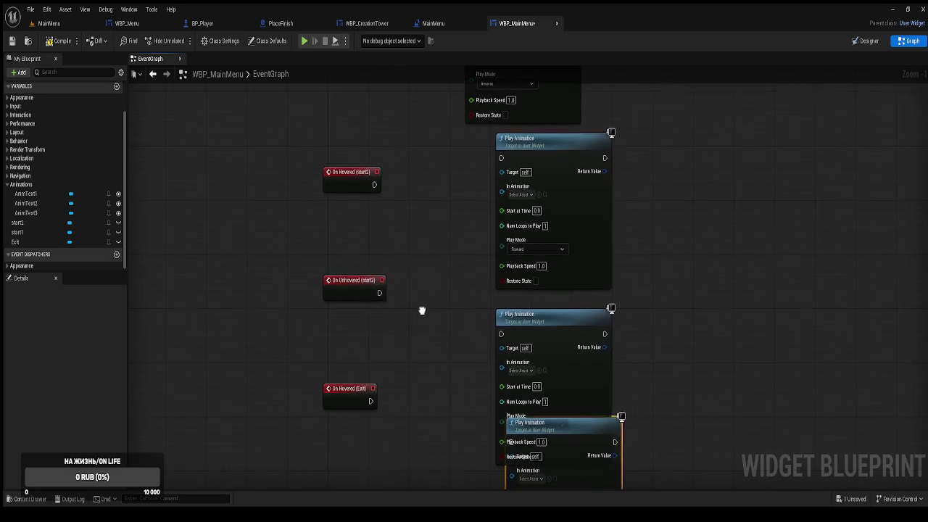
scroll(421, 312, "up", 3)
scroll(422, 404, "up", 1)
scroll(414, 303, "up", 5)
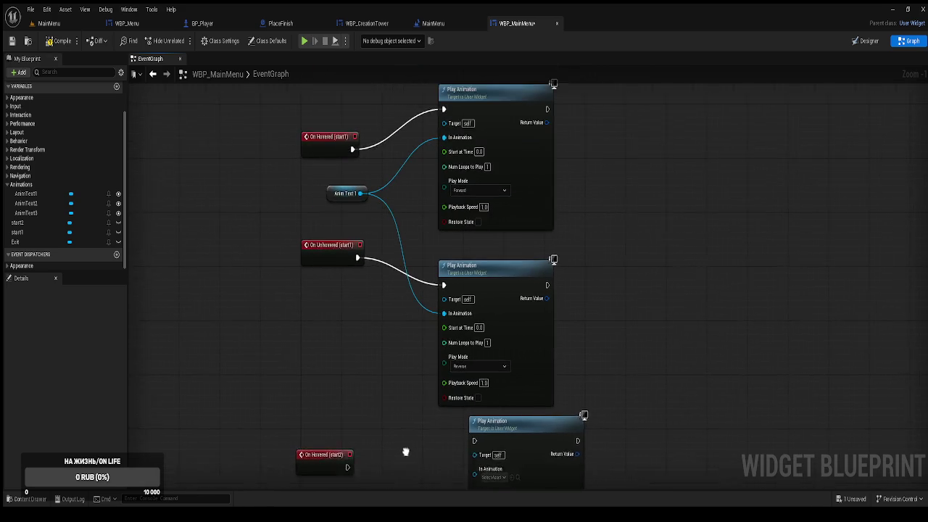
scroll(410, 419, "down", 7)
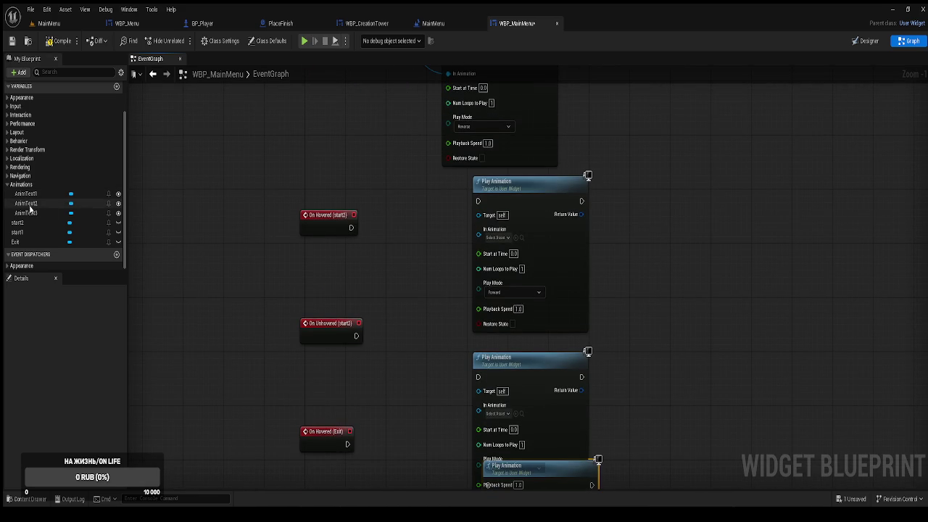
Step: Feed an AnimText2 getter into both Play Animation nodes and trigger playback on start2 hover
left_click(29, 203)
mouse_move(375, 280)
left_mouse_down()
mouse_move(370, 272)
mouse_move(452, 243)
mouse_move(470, 211)
left_mouse_up()
left_click_drag(368, 254, 471, 393)
left_click_drag(470, 356, 348, 319)
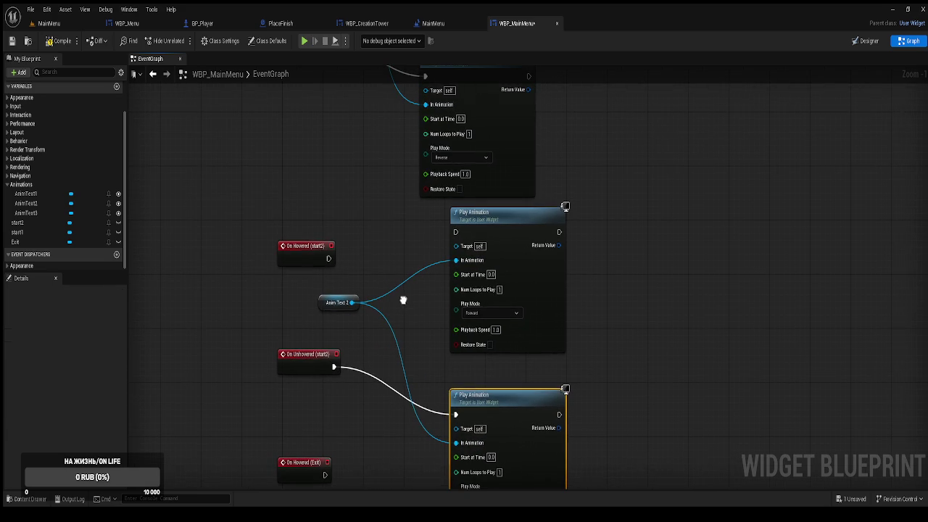
mouse_move(331, 259)
left_mouse_down()
mouse_move(400, 253)
mouse_move(458, 232)
left_mouse_up()
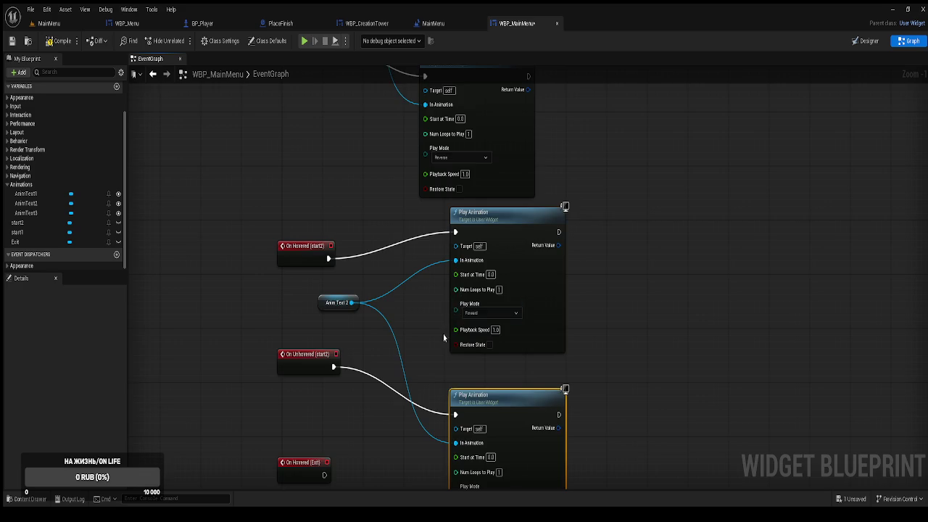
Step: Line up the start2 Play Animation nodes and move the Exit nodes beside their events
left_click_drag(446, 335, 440, 236)
left_click_drag(494, 303, 492, 272)
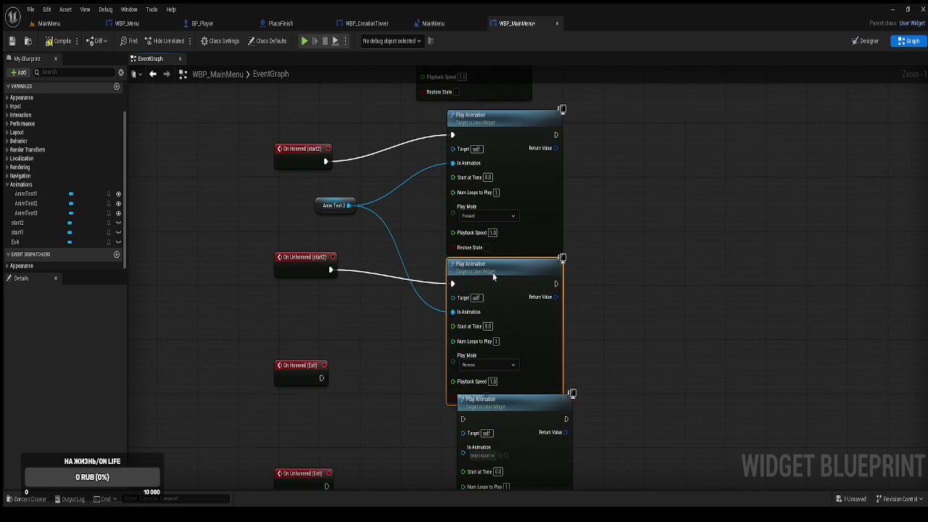
mouse_move(397, 179)
left_mouse_down()
mouse_move(370, 428)
mouse_move(381, 268)
left_mouse_up()
left_click_drag(420, 385, 428, 134)
mouse_move(428, 346)
left_mouse_down()
mouse_move(429, 283)
mouse_move(316, 146)
mouse_move(314, 267)
left_mouse_up()
left_click_drag(685, 458, 525, 305)
left_click_drag(551, 257, 476, 294)
left_click(351, 278)
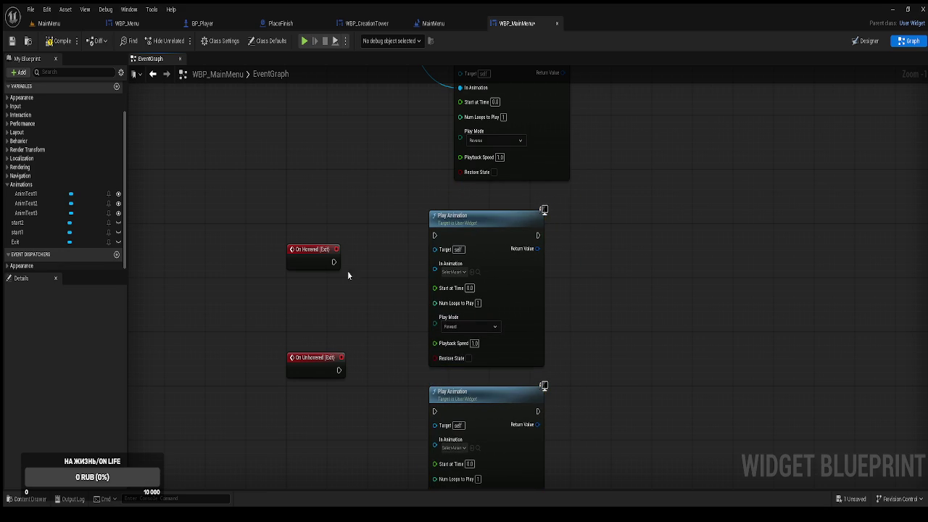
Step: Wire Exit's hover and unhover events to Play Animation nodes driven by AnimText3, then compile
left_click_drag(332, 264, 434, 236)
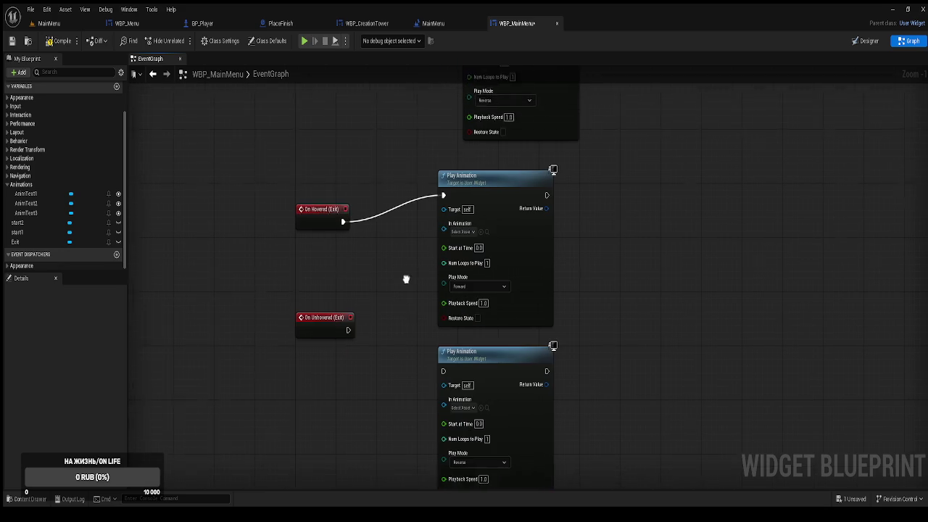
left_click_drag(351, 304, 445, 345)
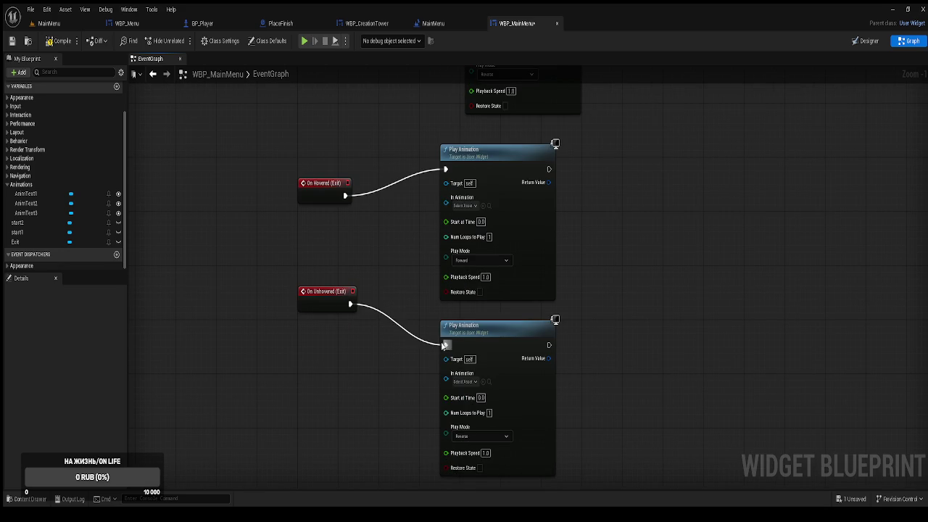
left_click(79, 213)
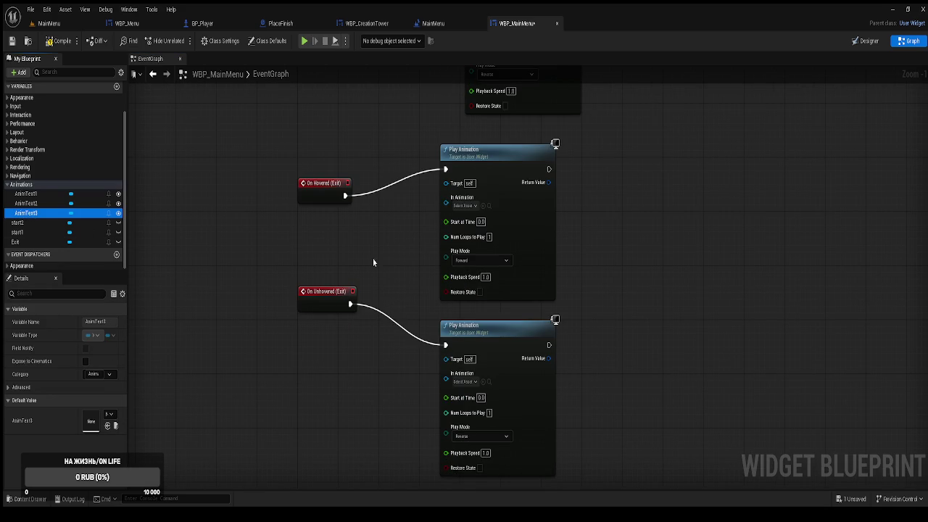
mouse_move(26, 212)
left_mouse_down()
mouse_move(384, 259)
mouse_move(439, 219)
mouse_move(446, 197)
left_mouse_up()
left_click_drag(404, 261, 449, 379)
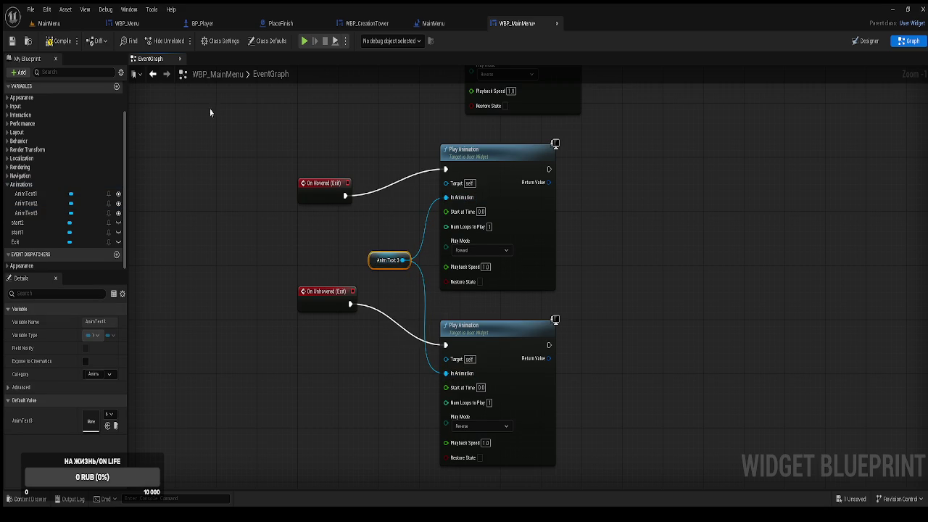
left_click(51, 41)
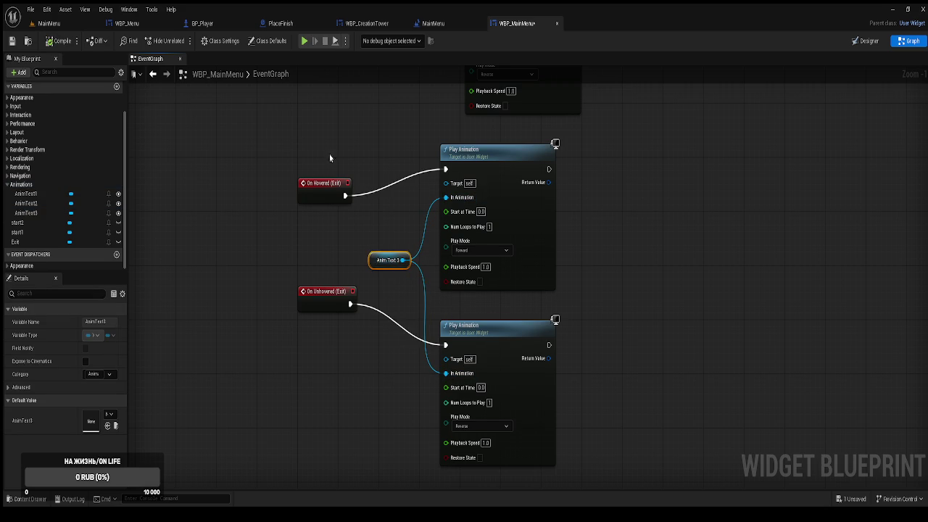
left_click(345, 114)
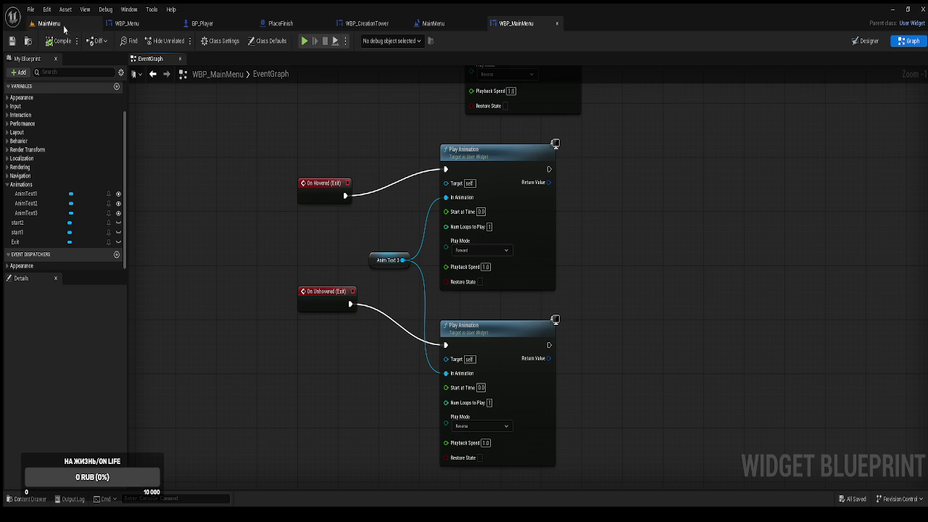
Step: Shift the Exit Play Animation nodes left and align the Exit group below start2
scroll(659, 209, "down", 10)
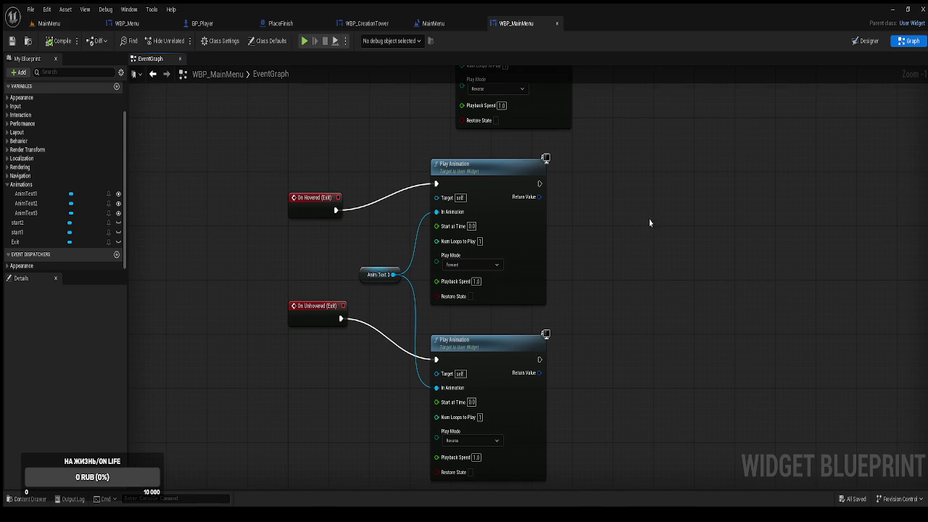
scroll(572, 343, "down", 2)
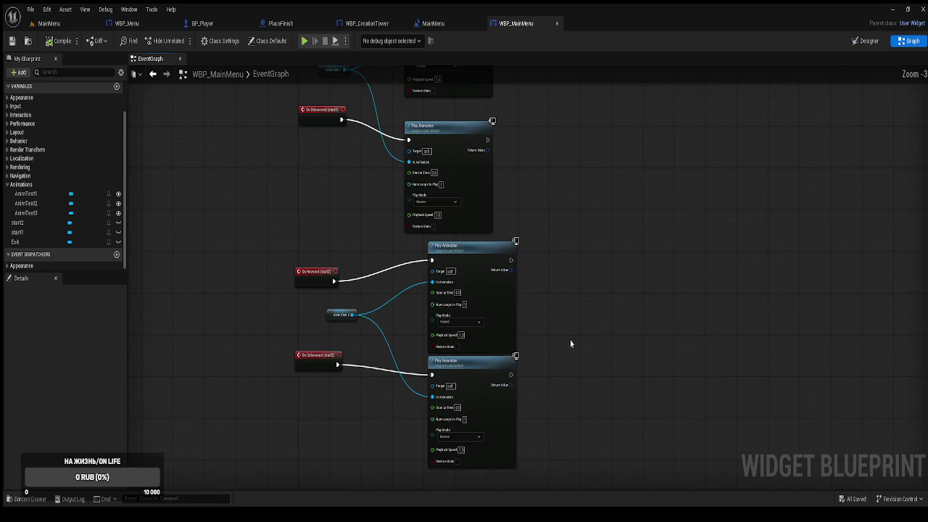
left_click_drag(563, 463, 425, 306)
left_click_drag(487, 286, 467, 293)
scroll(556, 264, "down", 5)
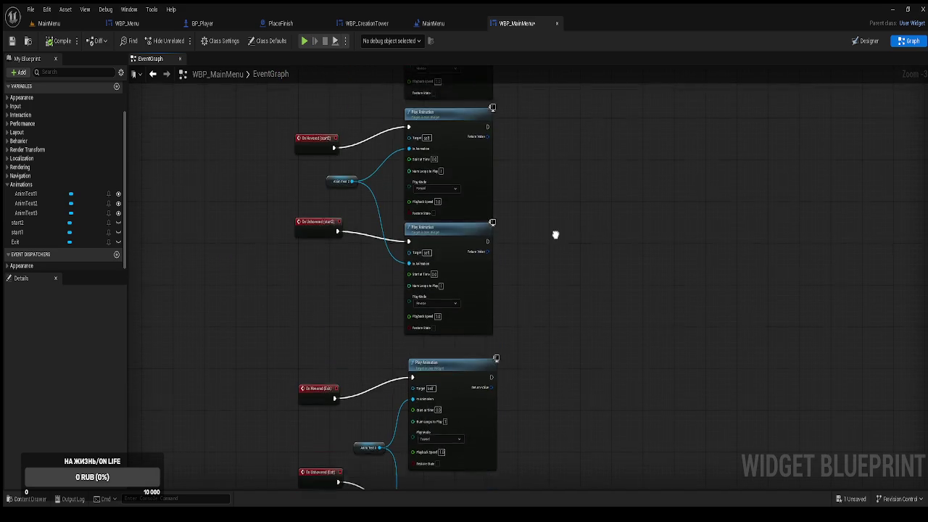
left_click(528, 386)
left_click_drag(554, 385, 327, 275)
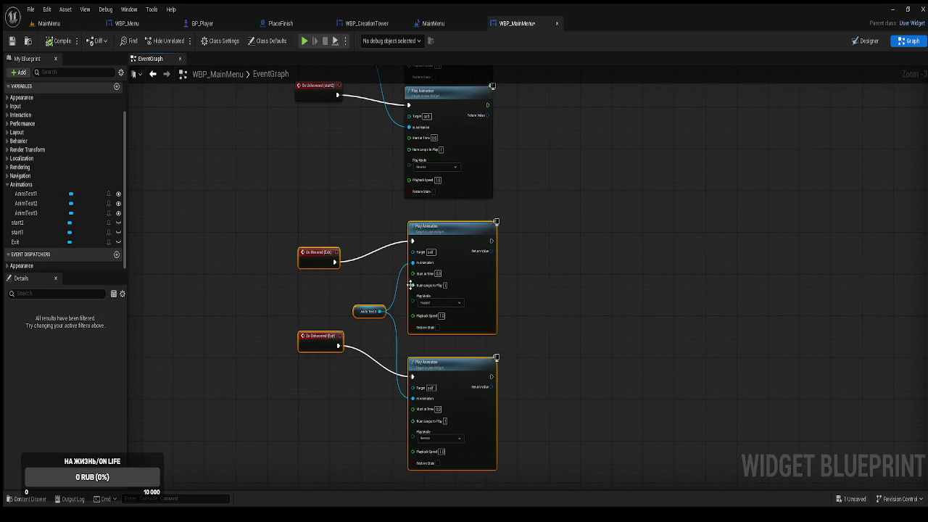
mouse_move(543, 452)
left_mouse_down()
mouse_move(481, 346)
mouse_move(467, 265)
left_mouse_up()
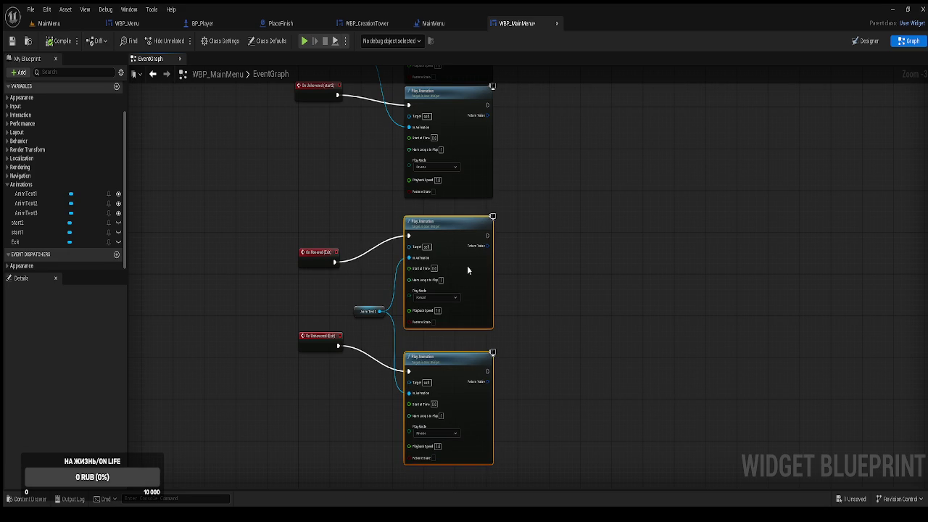
left_click(526, 268)
mouse_move(556, 249)
left_mouse_down()
mouse_move(585, 303)
mouse_move(598, 208)
mouse_move(585, 252)
left_mouse_up()
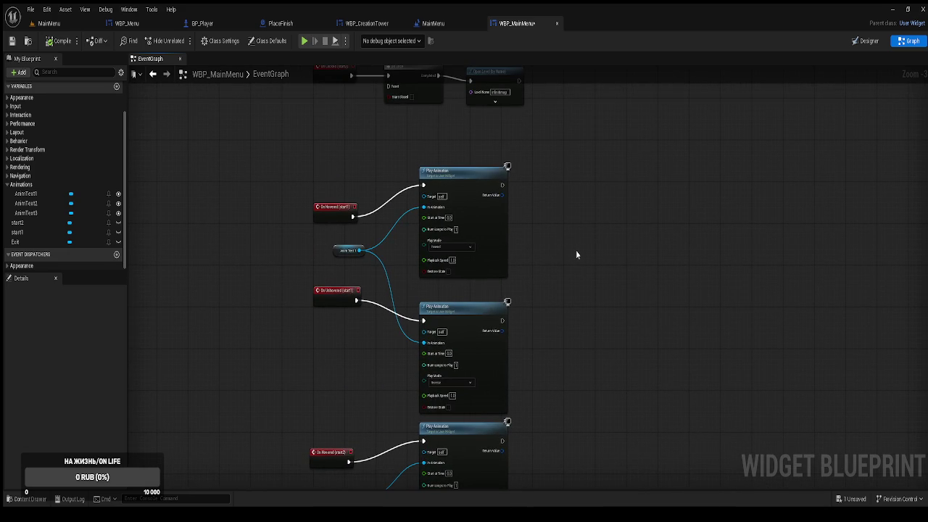
Step: Test the MainMenu level in Play In Editor, then stop the run
left_click(93, 25)
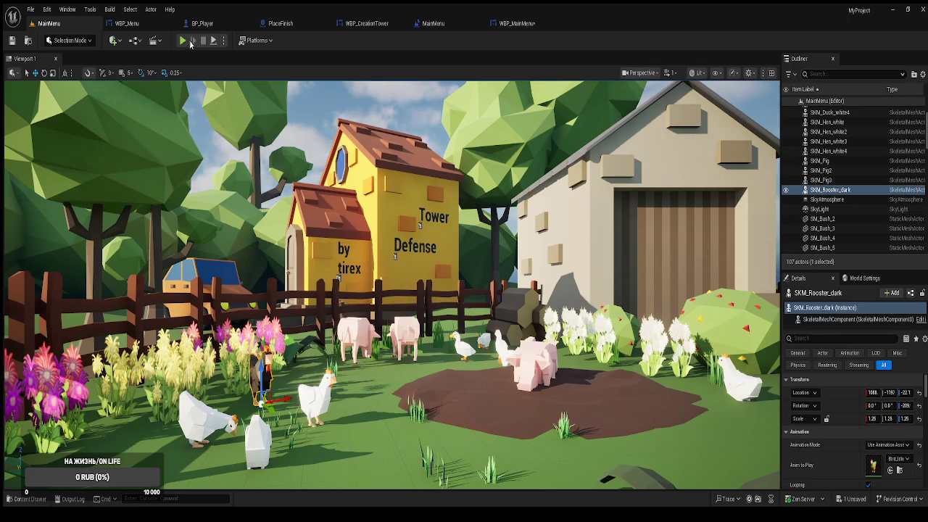
left_click(183, 42)
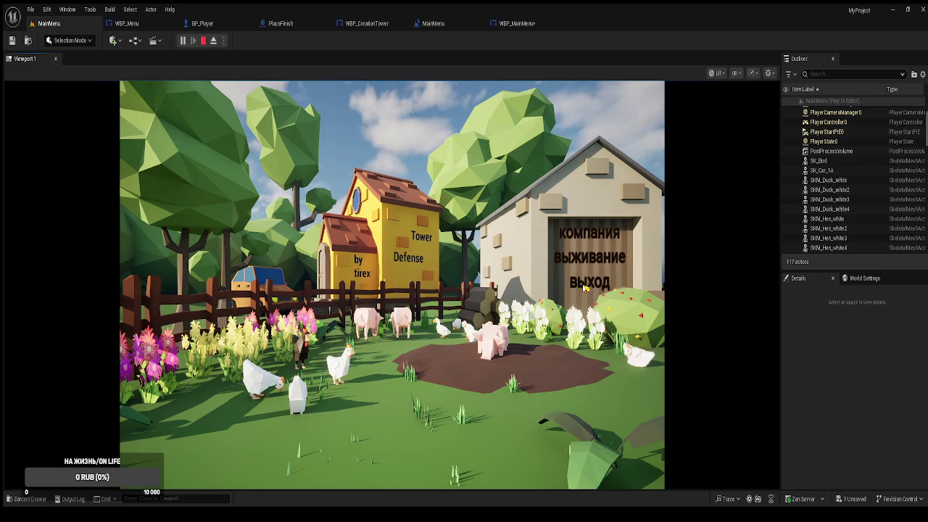
left_click(585, 283)
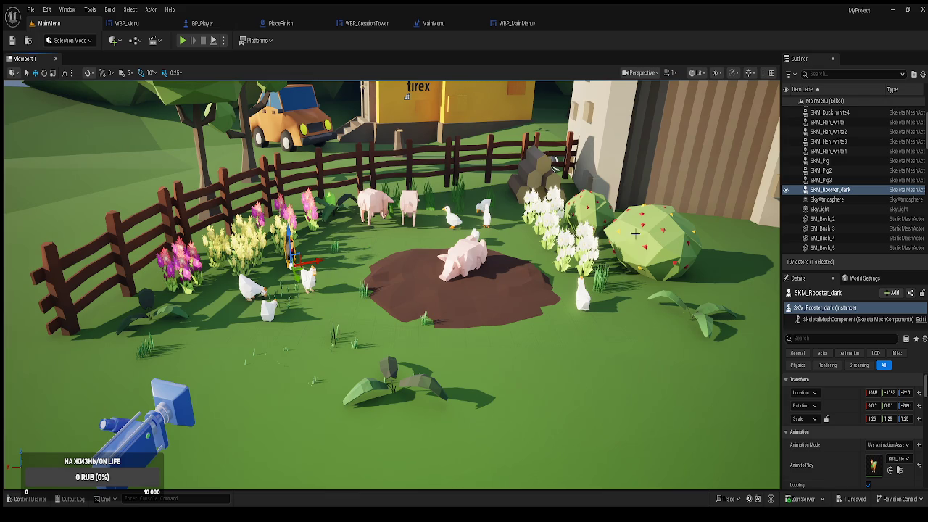
Step: Raise the SkyLight's Intensity Scale to 4.0, then test-play the level with the brighter lighting
left_click(832, 209)
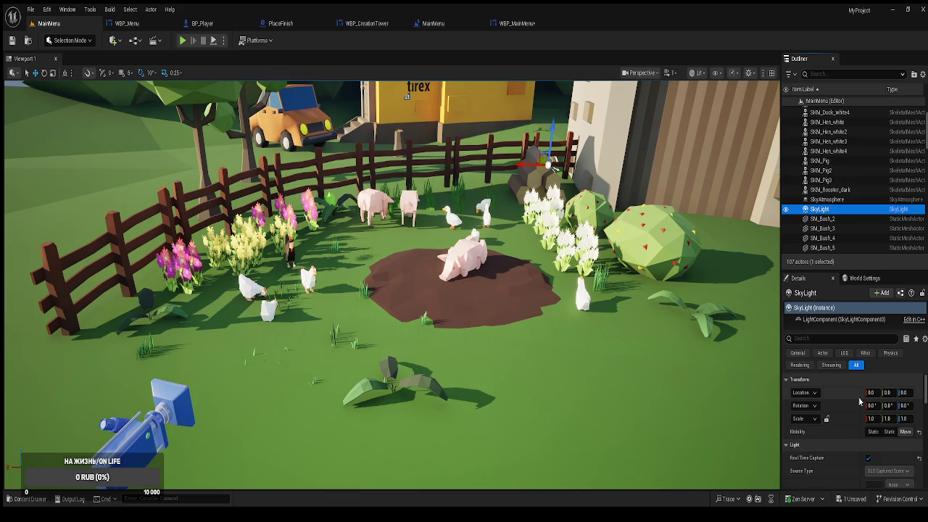
scroll(862, 403, "down", 2)
scroll(884, 433, "down", 1)
scroll(883, 433, "down", 1)
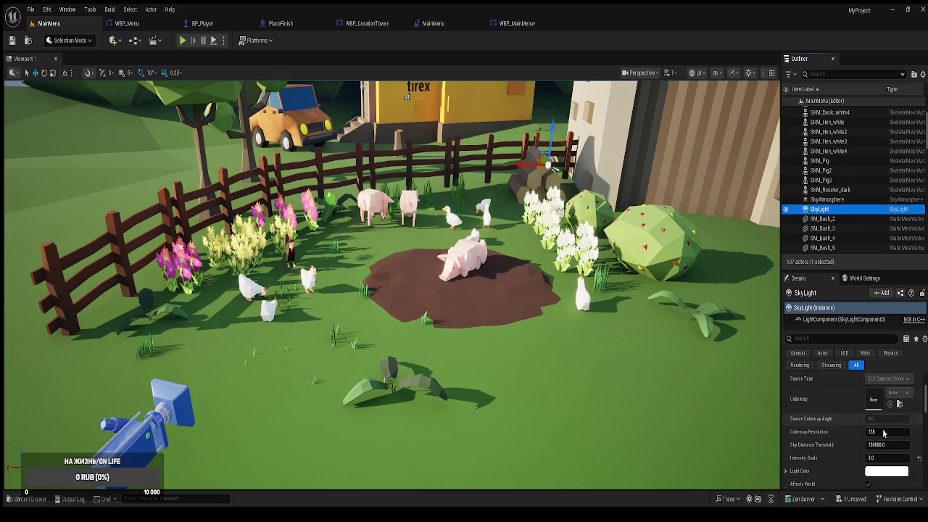
left_click(872, 458)
left_click(874, 458)
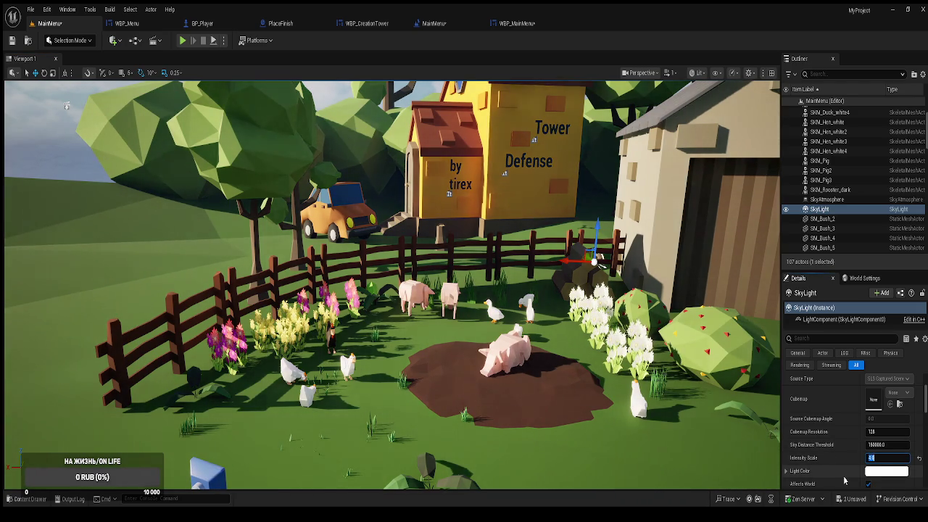
type("6")
type("6")
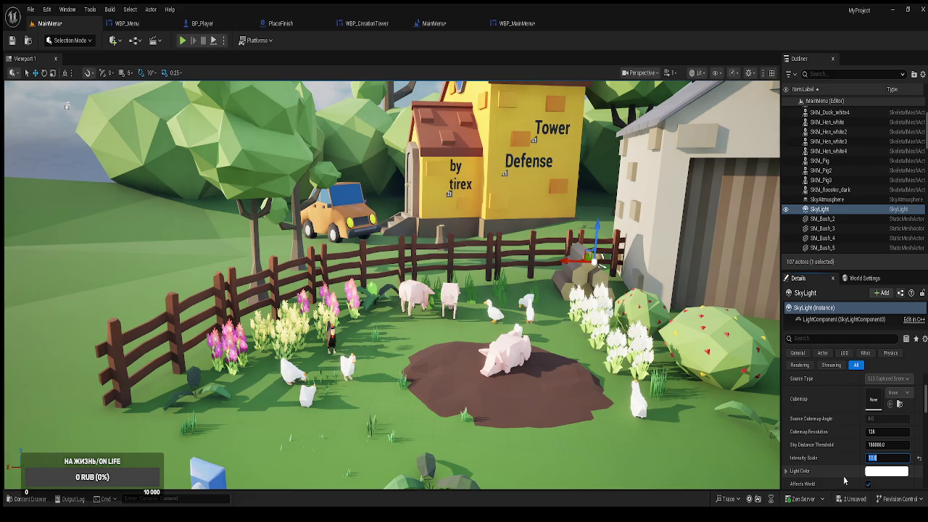
key("Return")
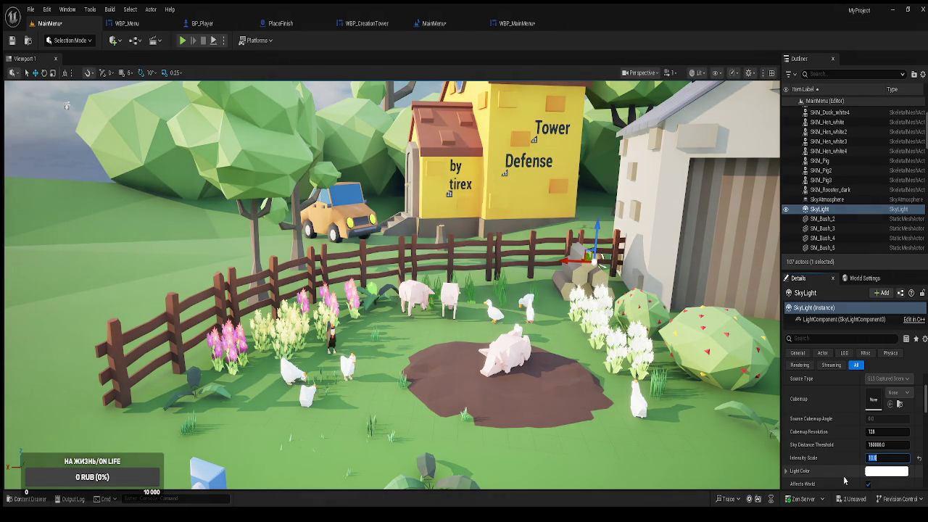
type("4")
key("Return")
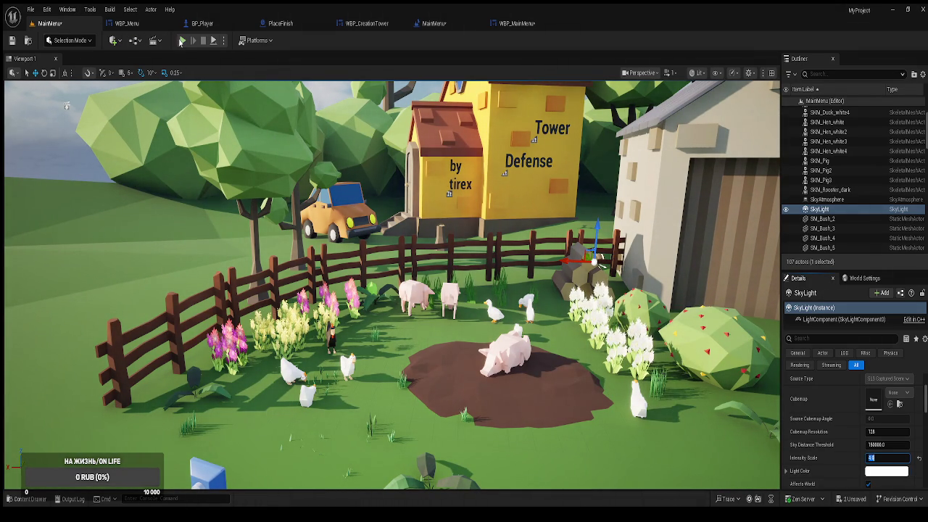
left_click(183, 41)
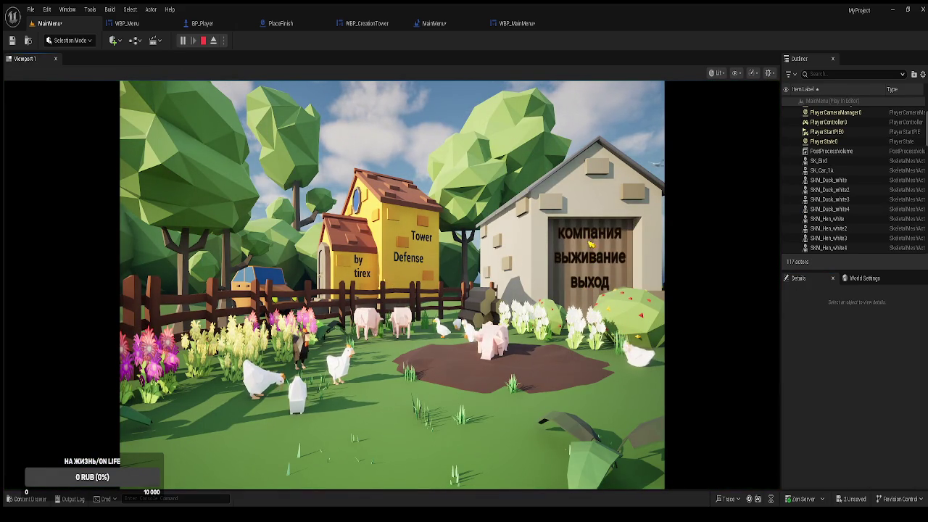
left_click(593, 285)
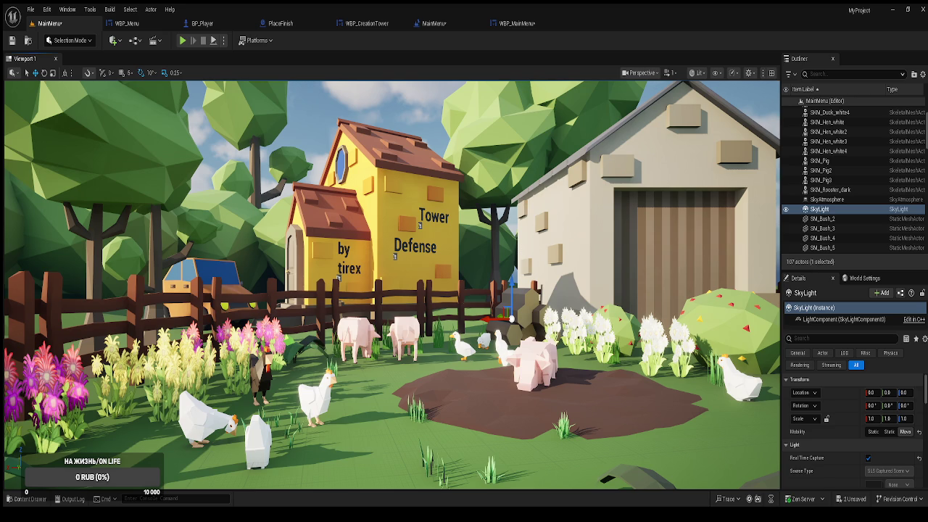
Step: Save all unsaved changes and fly the viewport camera toward the farm
scroll(425, 395, "down", 5)
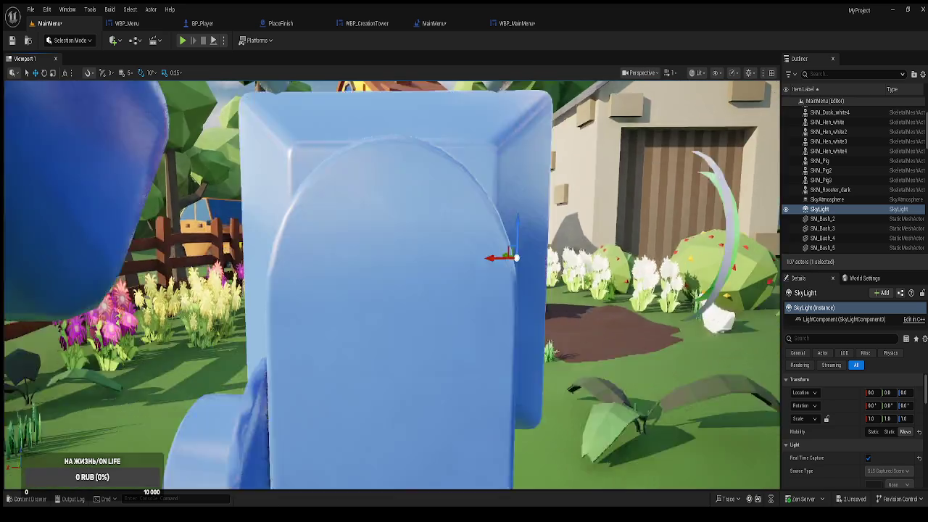
key("ctrl+s")
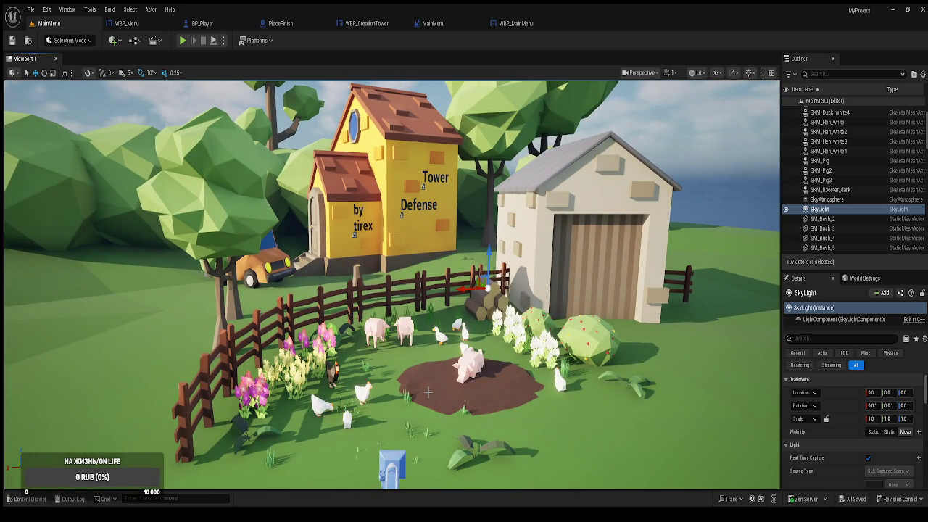
left_click_drag(409, 374, 399, 347)
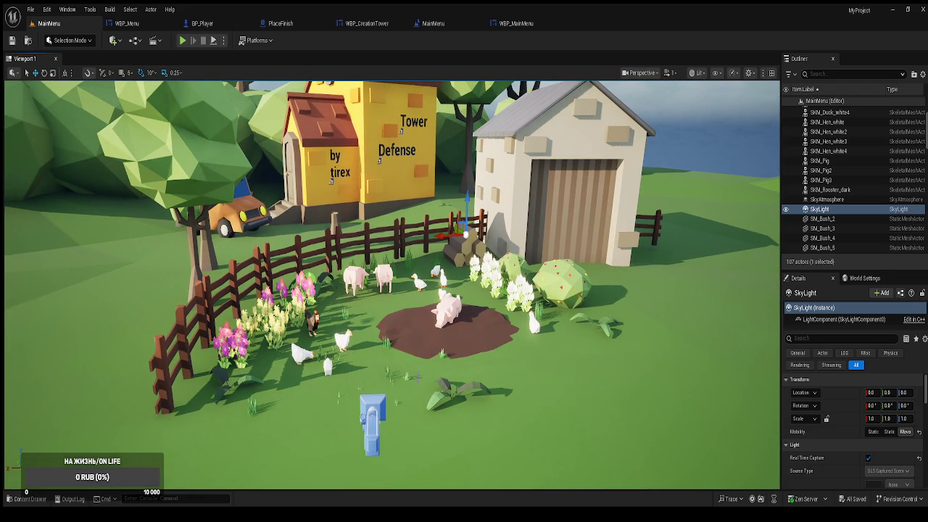
Step: Open the infinitimap level from the Maps folder and fly the camera over its lanes
key("ctrl+space")
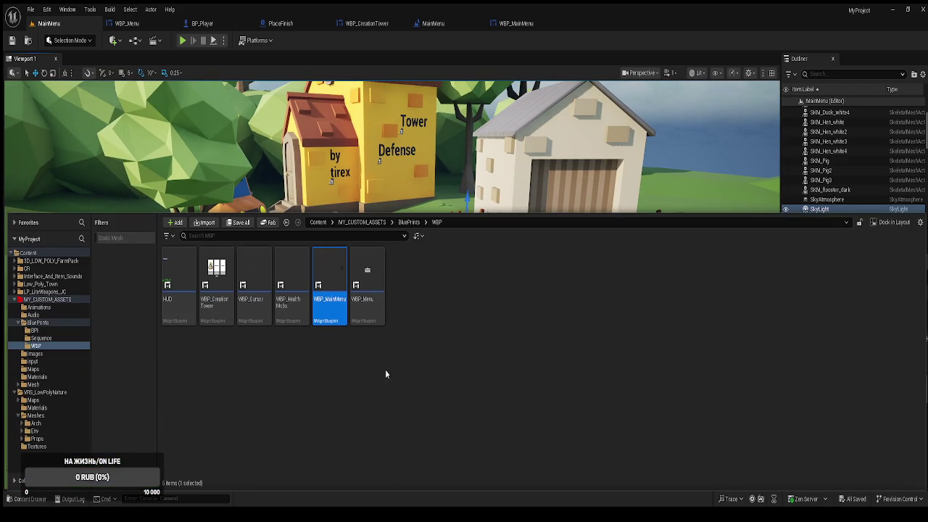
left_click(34, 371)
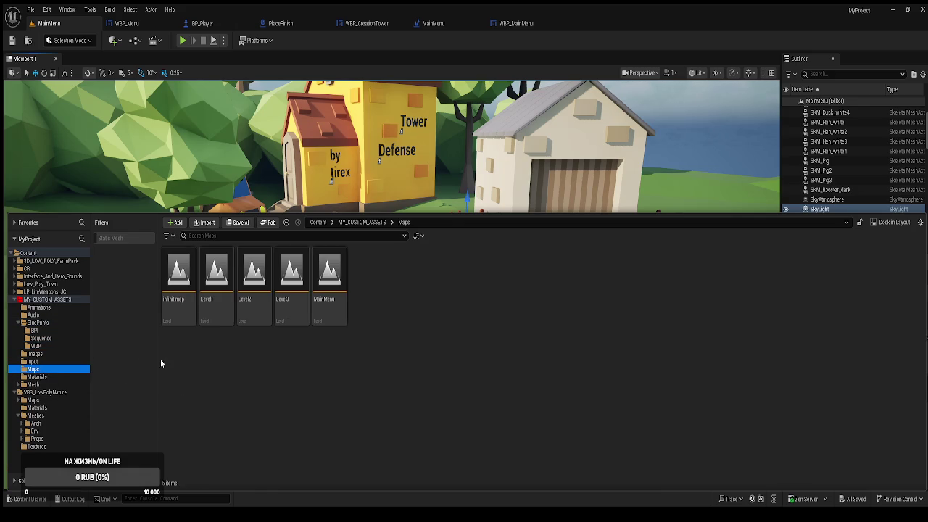
left_click(174, 310)
double_click(174, 309)
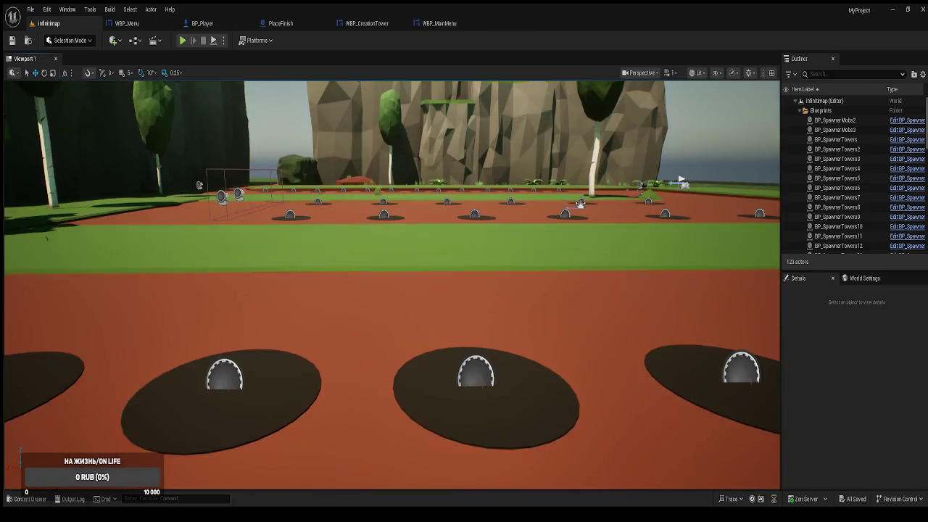
mouse_move(406, 312)
left_mouse_down()
mouse_move(346, 344)
mouse_move(384, 385)
left_mouse_up()
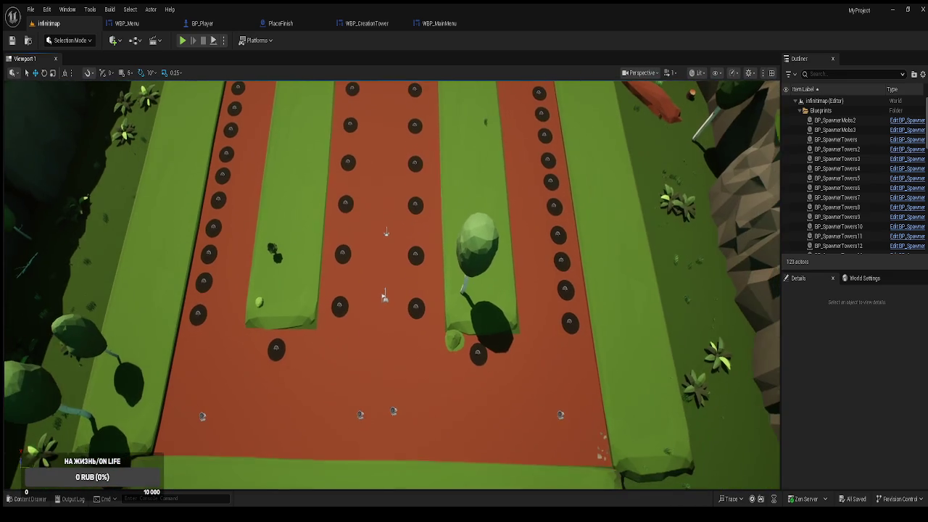
Step: Inspect and edit the Location X of the BP_WayPoints3 and BP_WayPoints7 waypoints
left_click(359, 411)
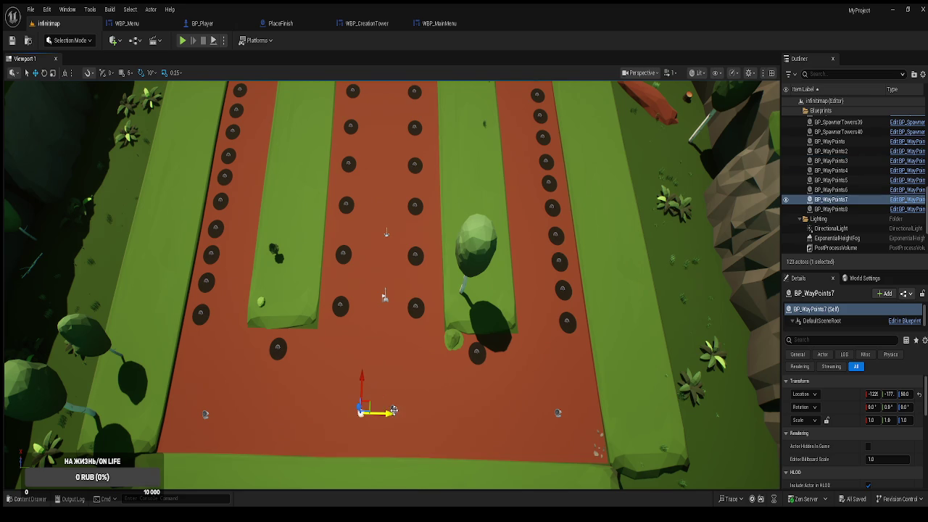
left_click(393, 409)
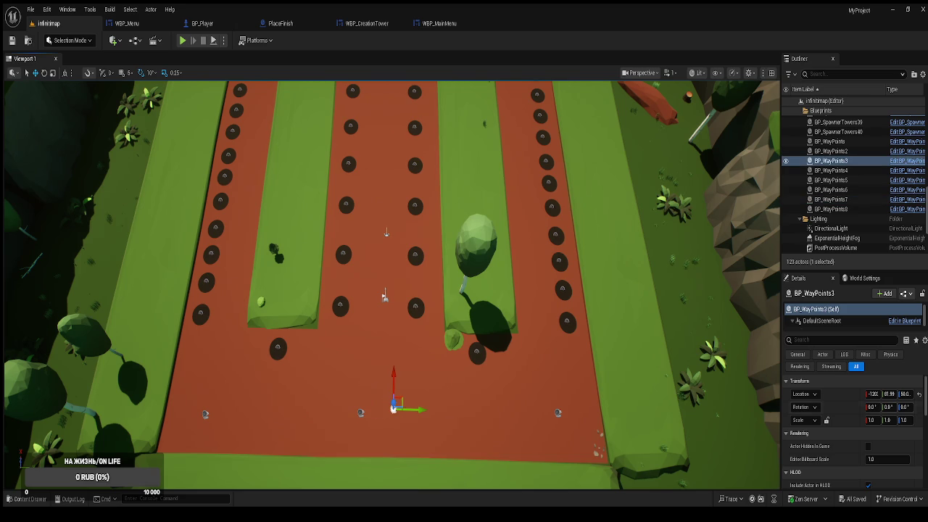
left_click(874, 394)
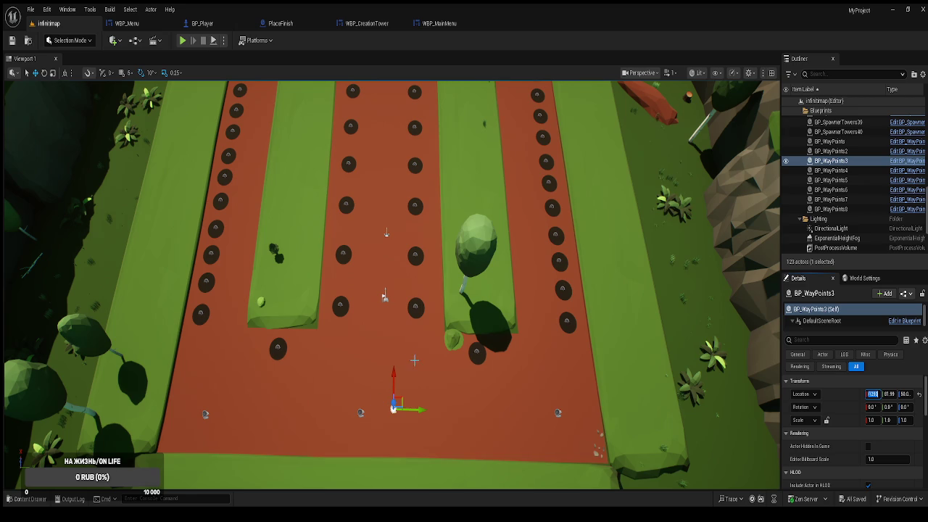
key("Return")
left_click(361, 412)
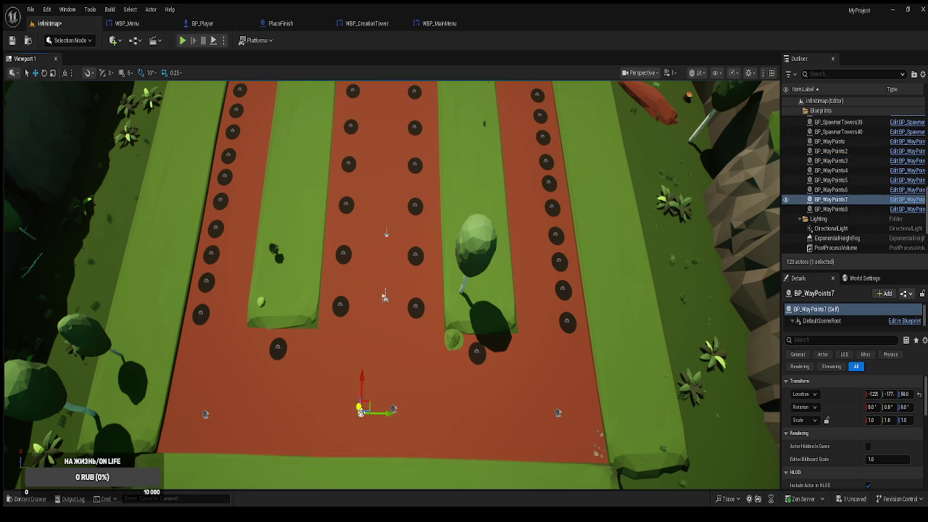
left_click(871, 395)
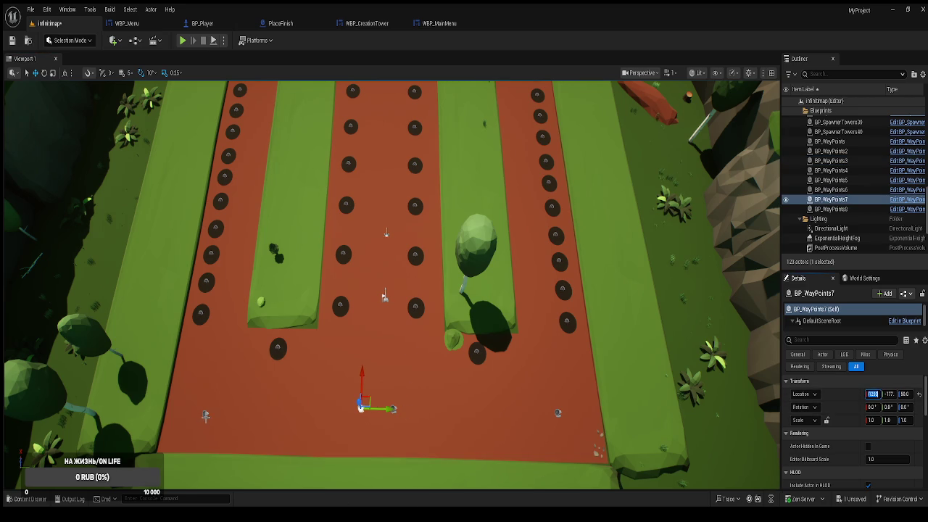
Step: Set Location X to 4293 on BP_WayPoints5 and BP_WayPoints2, then pull the camera back
left_click(205, 414)
left_click(873, 395)
type("4293")
key("Return")
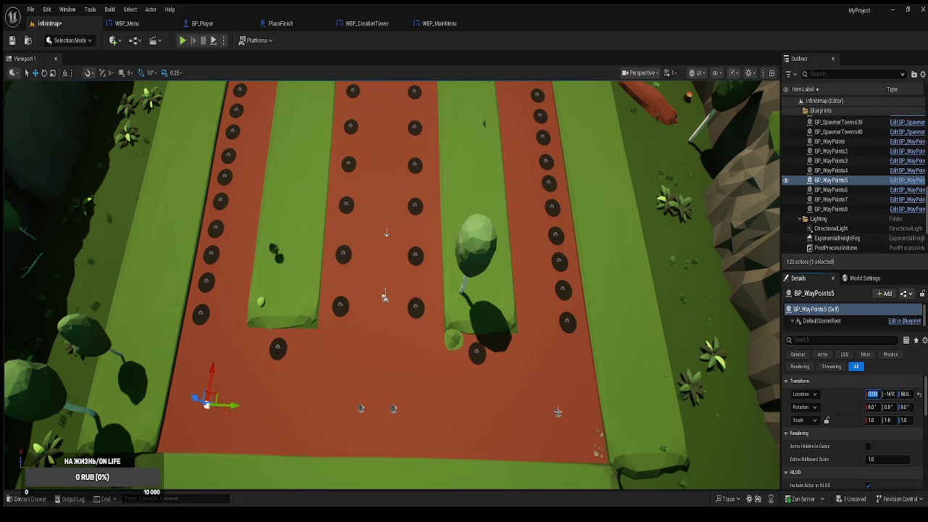
left_click(558, 414)
left_click(871, 394)
type("4293")
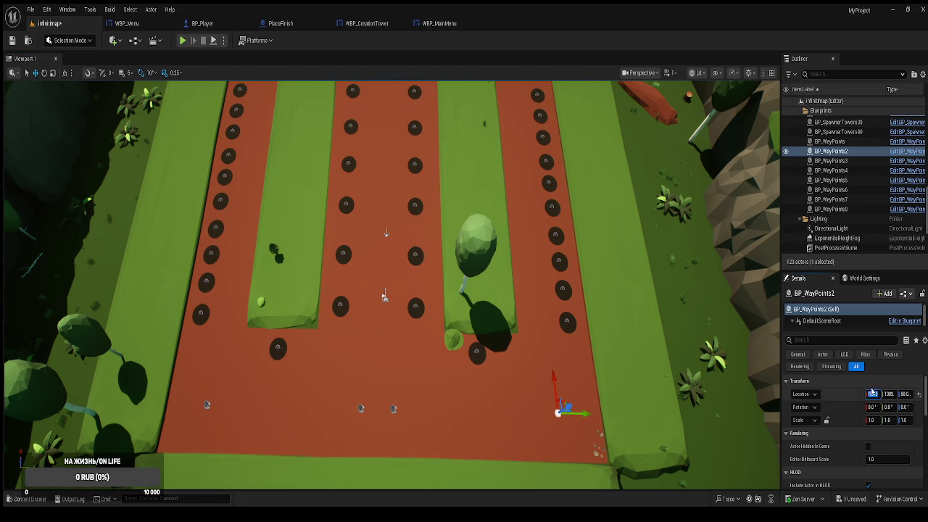
mouse_move(413, 391)
left_mouse_down()
mouse_move(412, 366)
mouse_move(394, 480)
left_mouse_up()
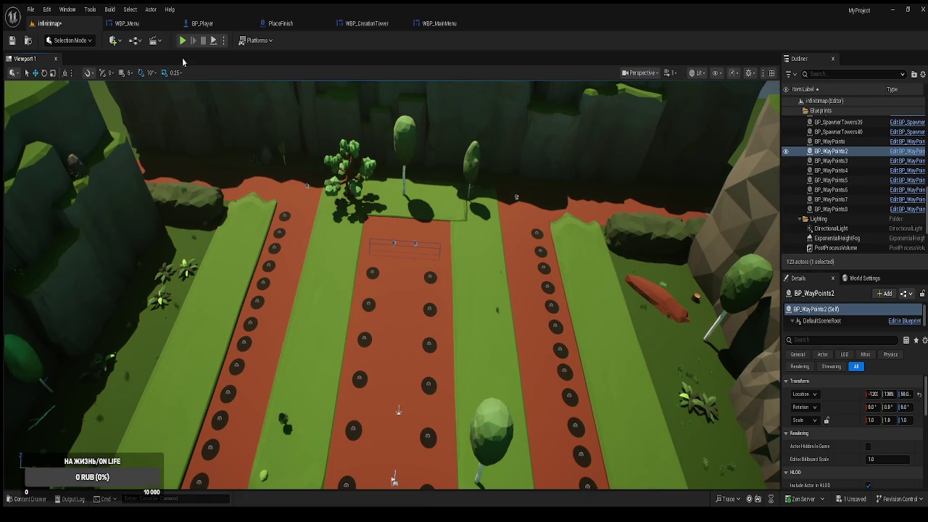
Step: Play the infinitimap level in the editor, pause it with the exit button, and resume with Продолжить
left_click(184, 41)
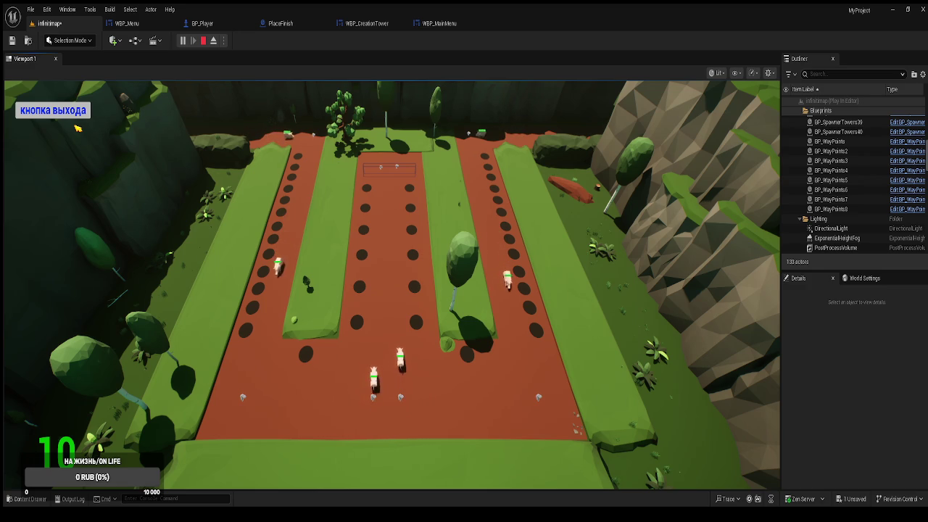
left_click(76, 126)
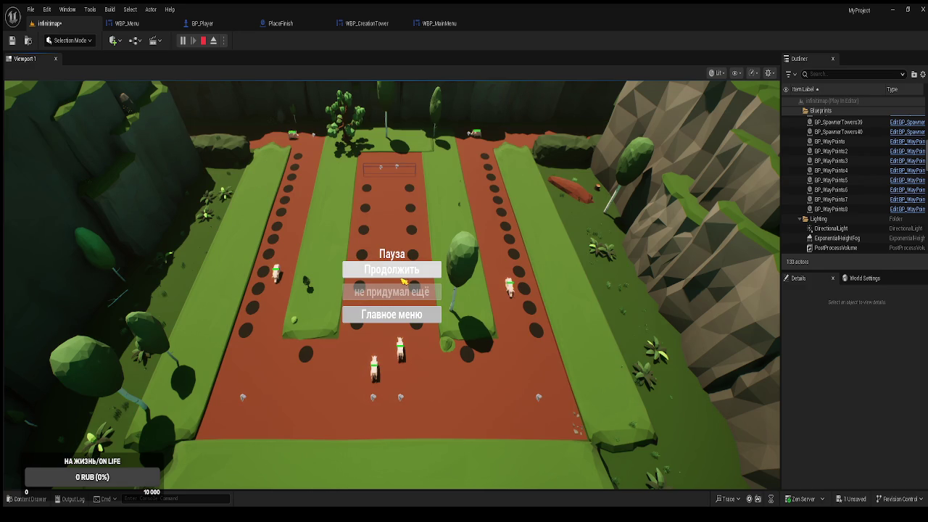
left_click(407, 276)
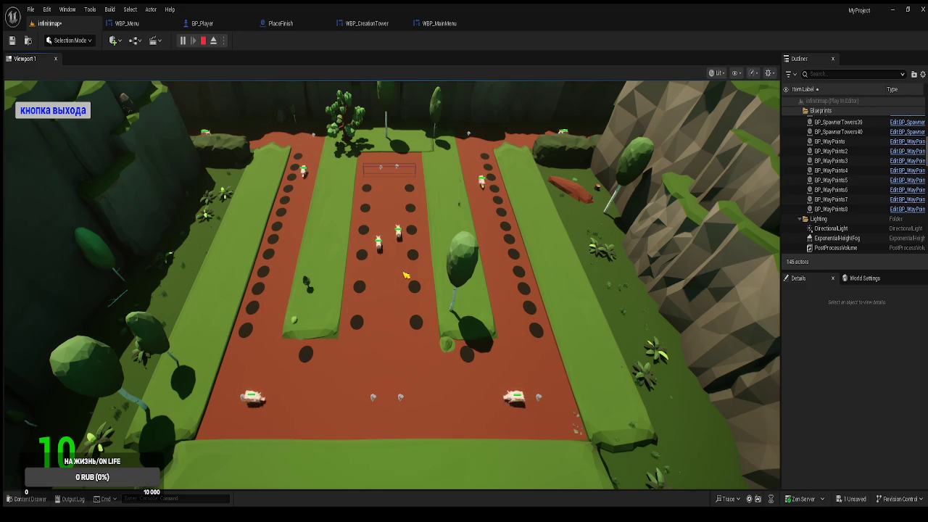
Step: Pause and resume the game, restart after losing, stop the session, and open WBP_Menu
key("p")
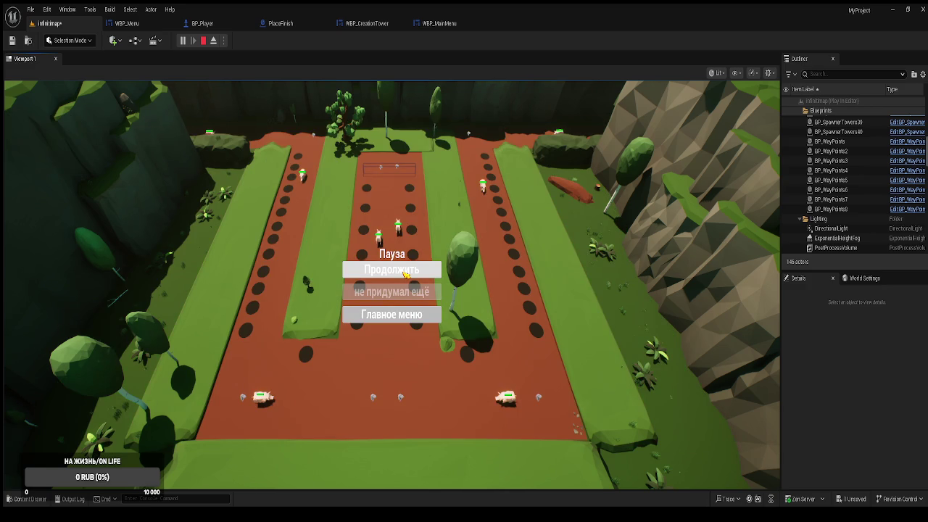
left_click(406, 272)
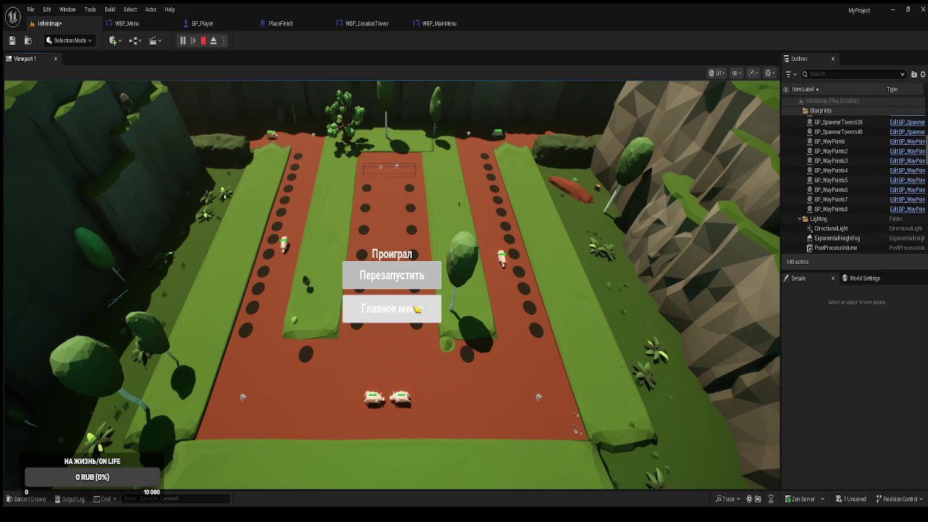
left_click(404, 277)
key("Escape")
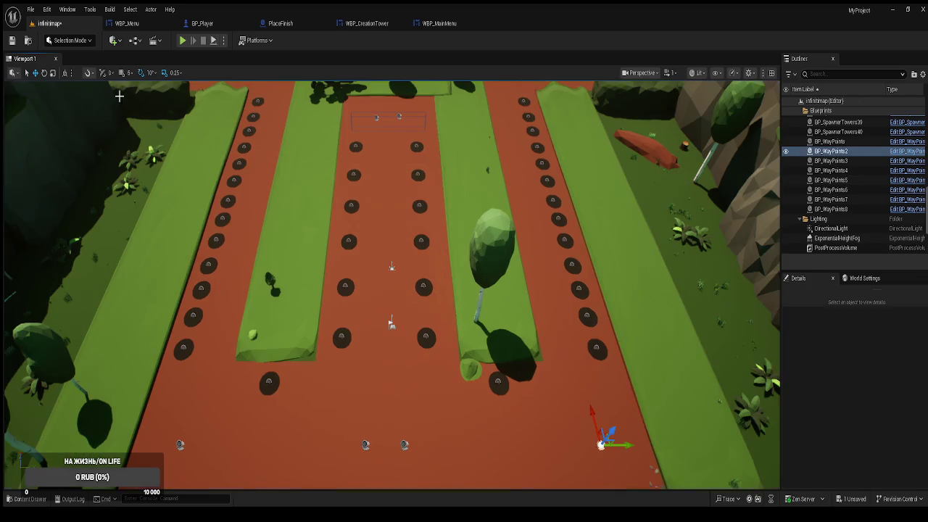
left_click(139, 27)
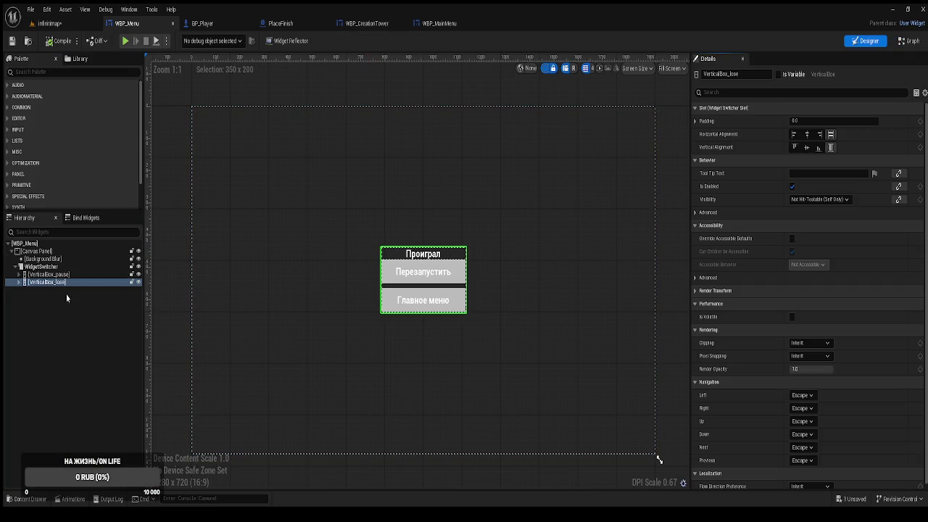
Step: Set WBP_Menu's Background Blur strength to 10 and compile the widget
left_click(36, 260)
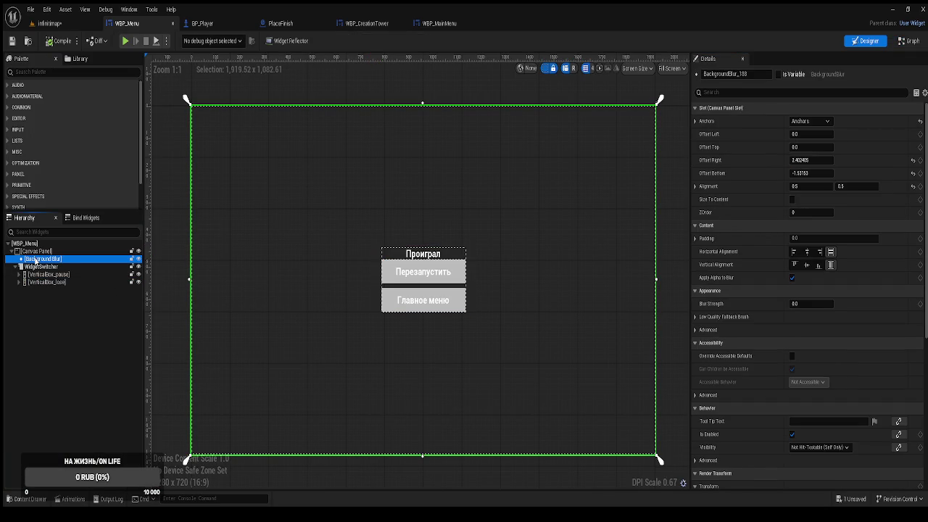
left_click(796, 304)
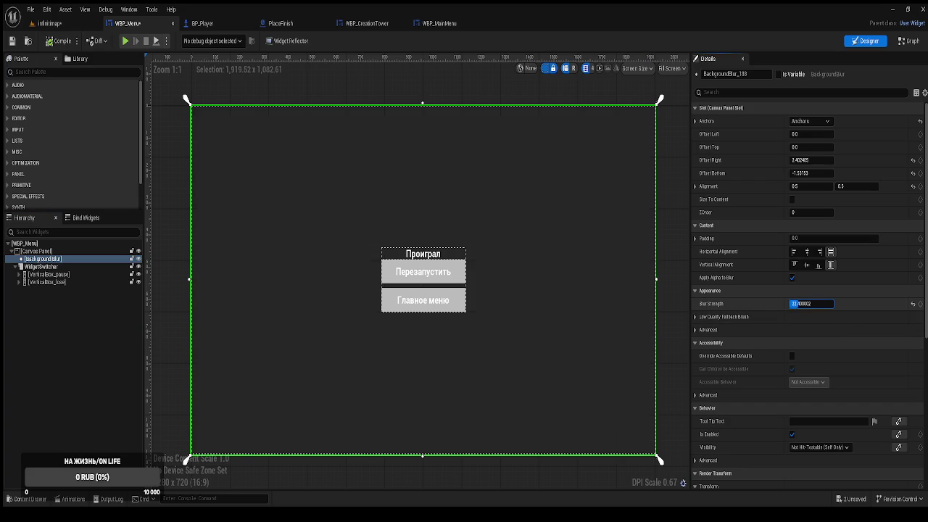
type("10.0")
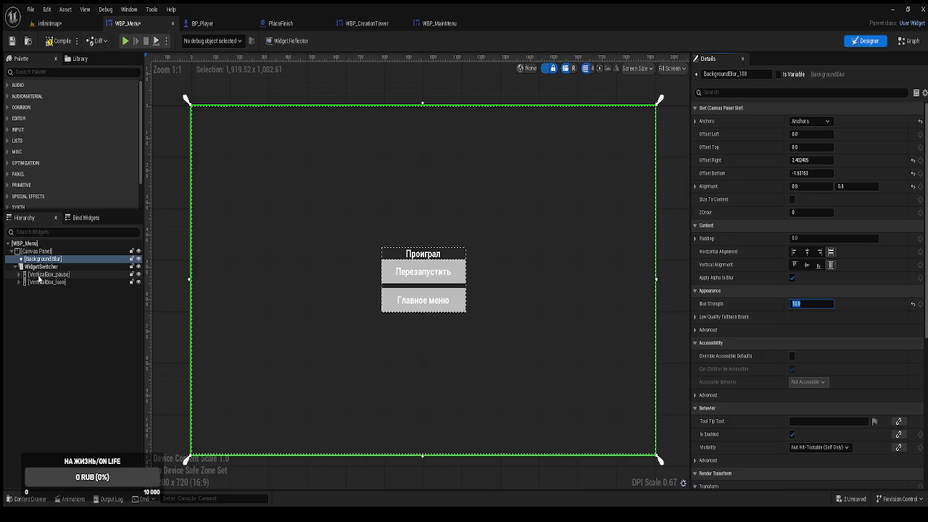
left_click(56, 40)
left_click(61, 23)
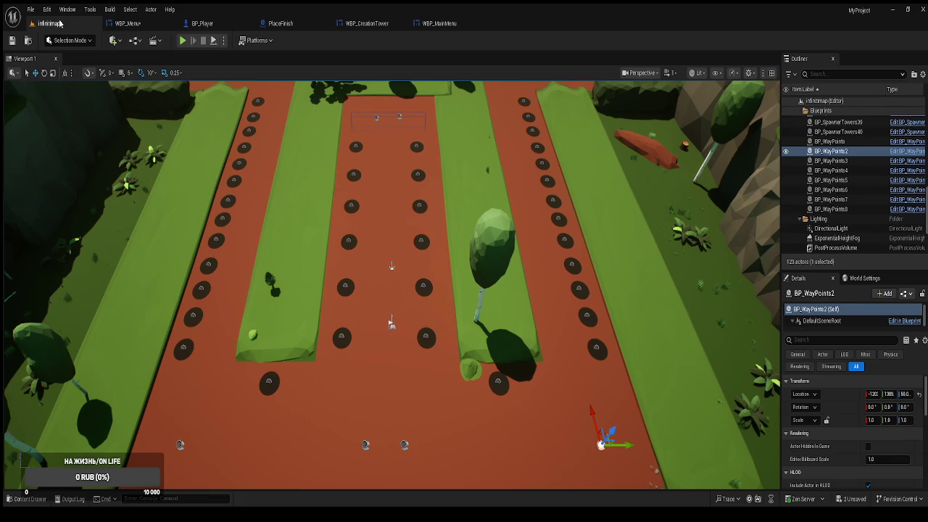
left_click(184, 41)
key("p")
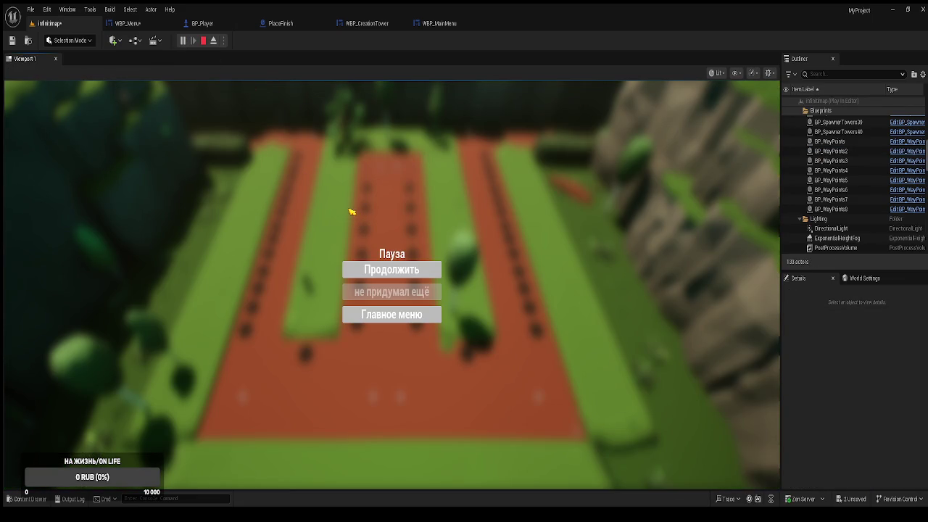
left_click(380, 269)
key("p")
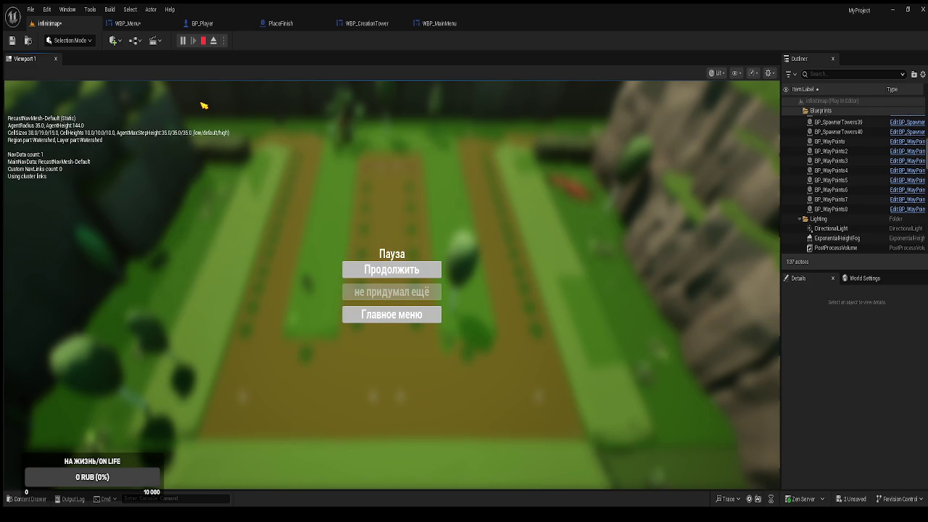
left_click(374, 270)
key("Escape")
left_click(374, 270)
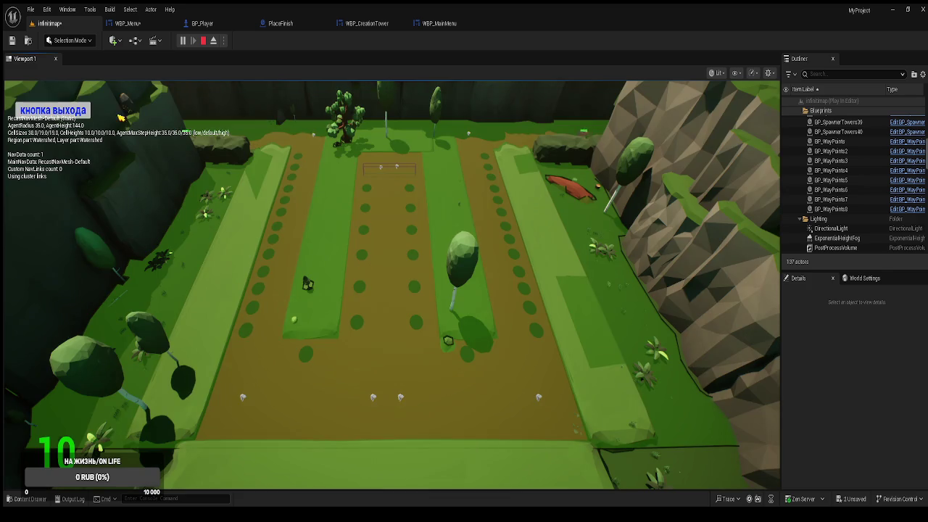
left_click(203, 40)
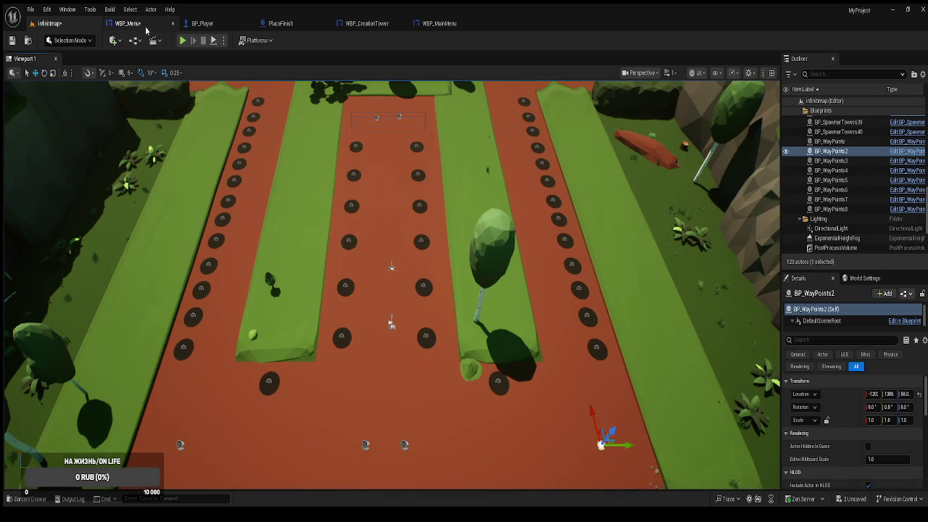
left_click(202, 24)
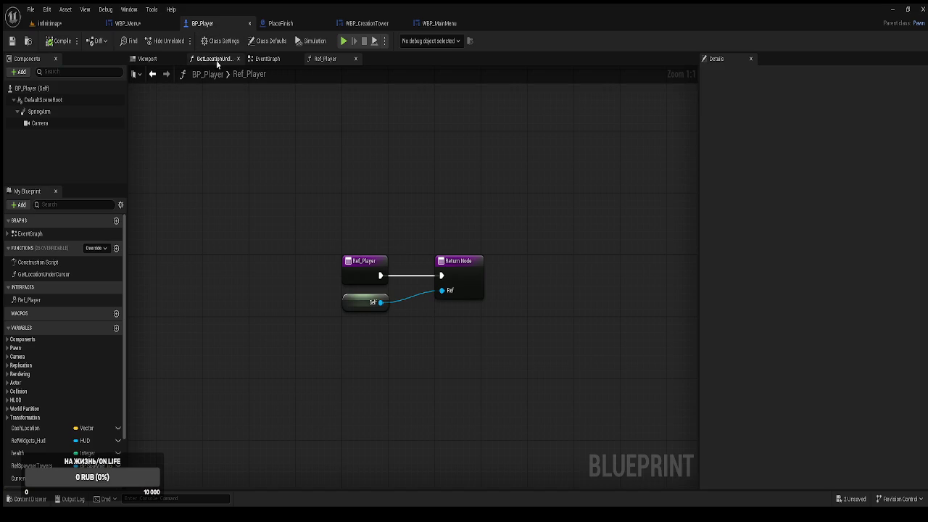
left_click(267, 58)
left_click_drag(486, 291, 417, 339)
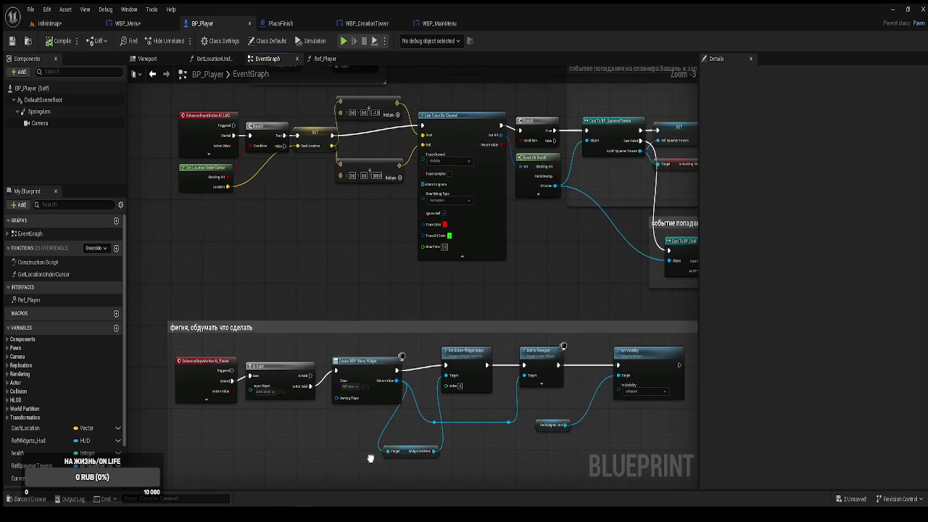
scroll(323, 286, "up", 3)
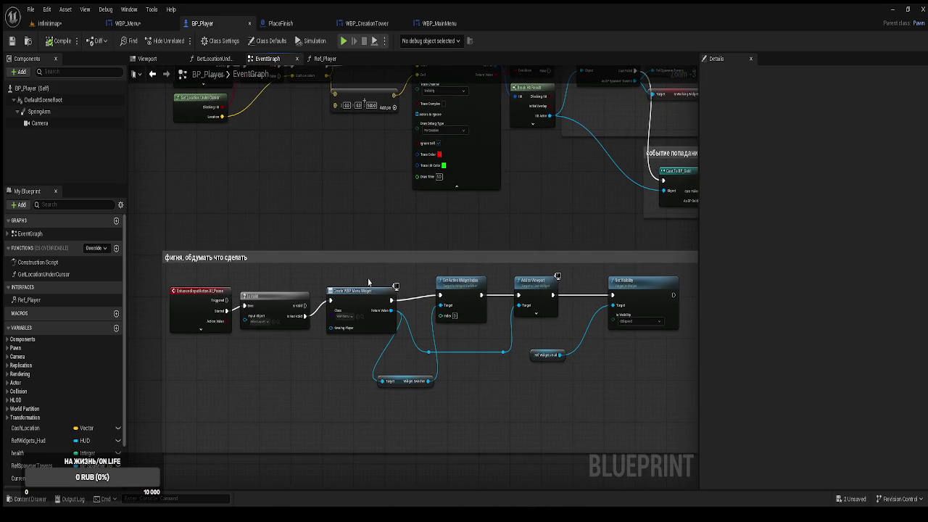
left_click_drag(418, 358, 345, 330)
left_click(127, 24)
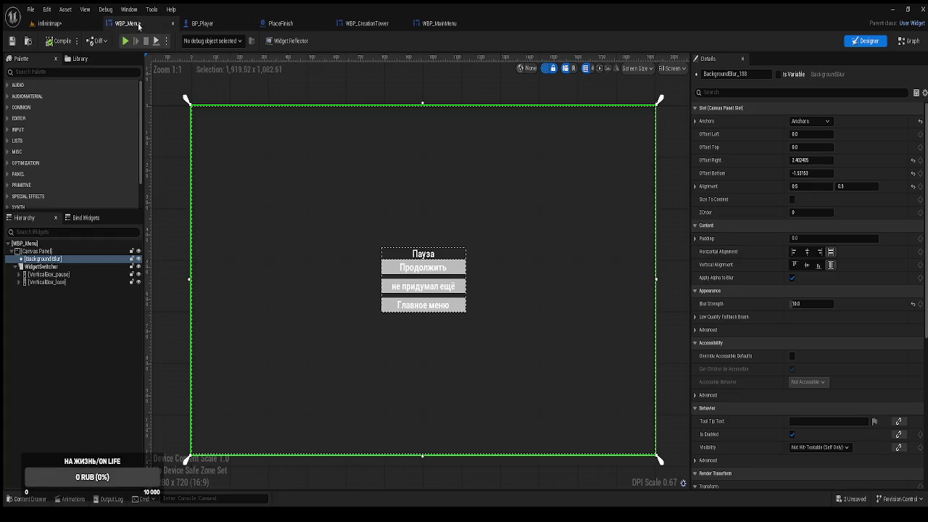
left_click(908, 40)
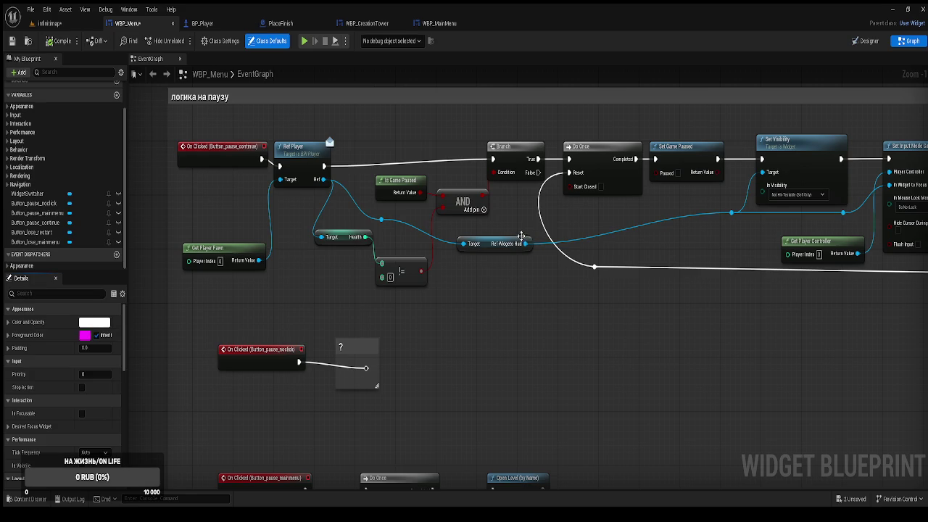
scroll(688, 254, "up", 2)
left_click_drag(687, 253, 525, 275)
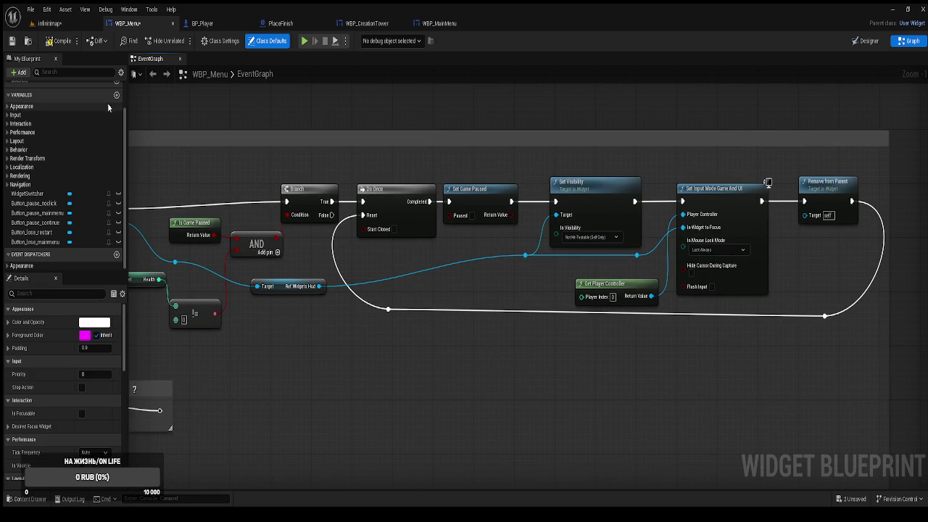
left_click(58, 24)
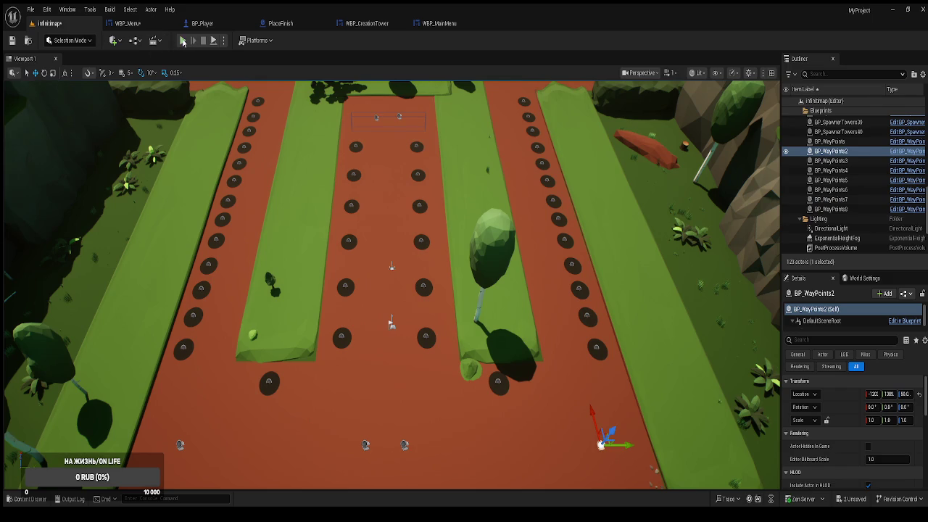
Step: Start a play test, pause it with Esc, and resume with Продолжить
left_click(184, 41)
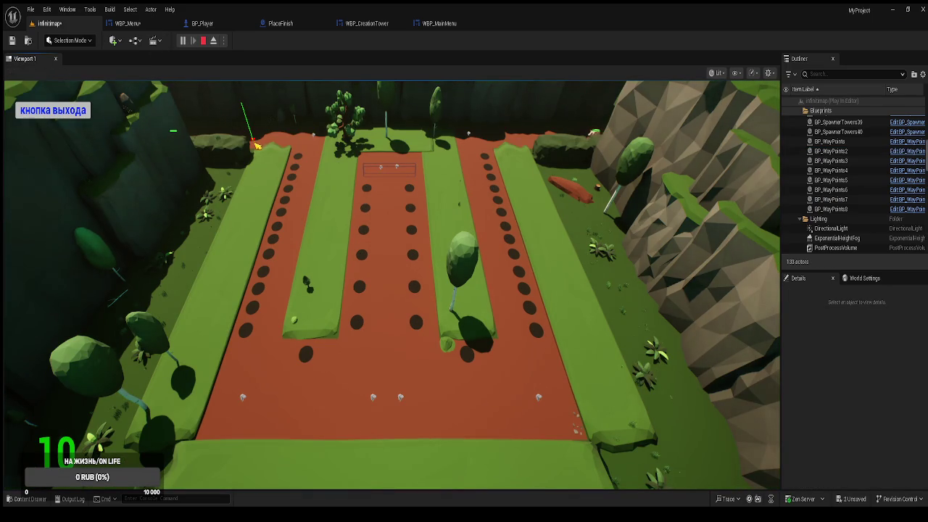
key("Escape")
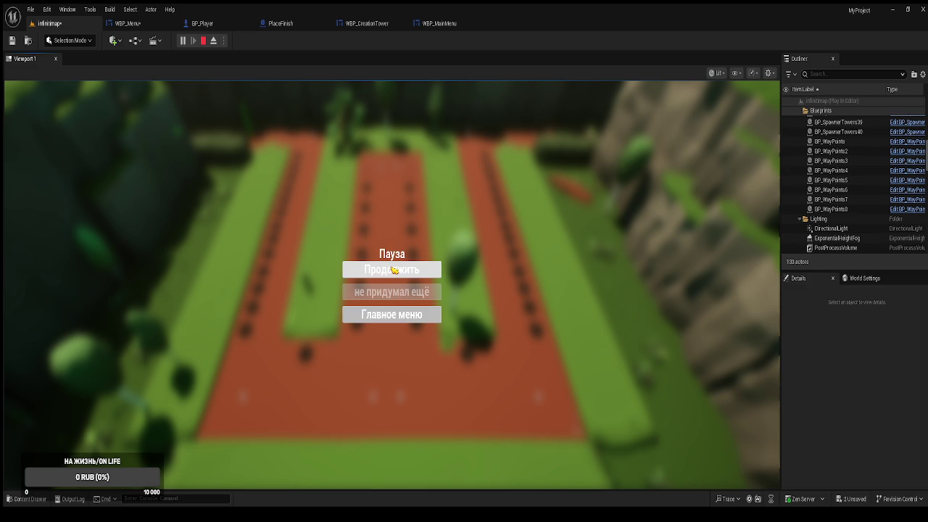
left_click(394, 271)
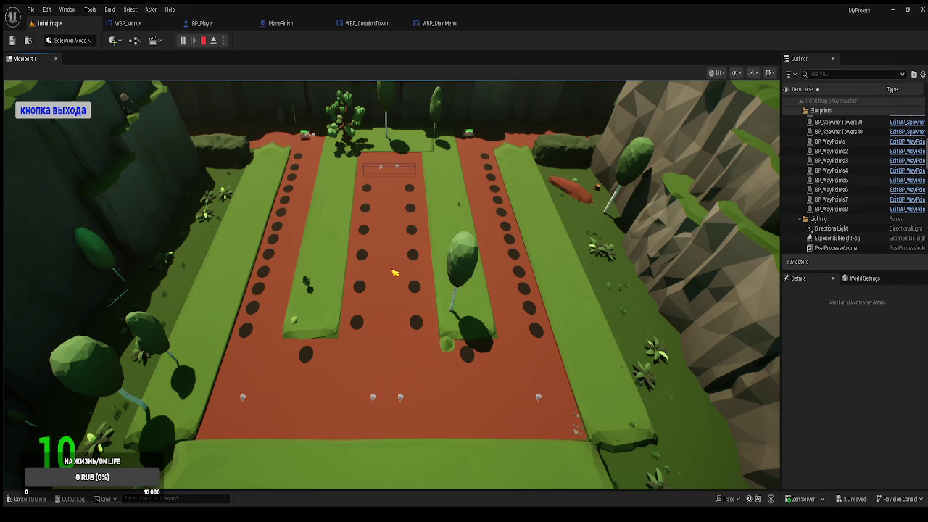
Step: Open and cancel the tower choice menu at several build spots, then stop playing
left_click(366, 330)
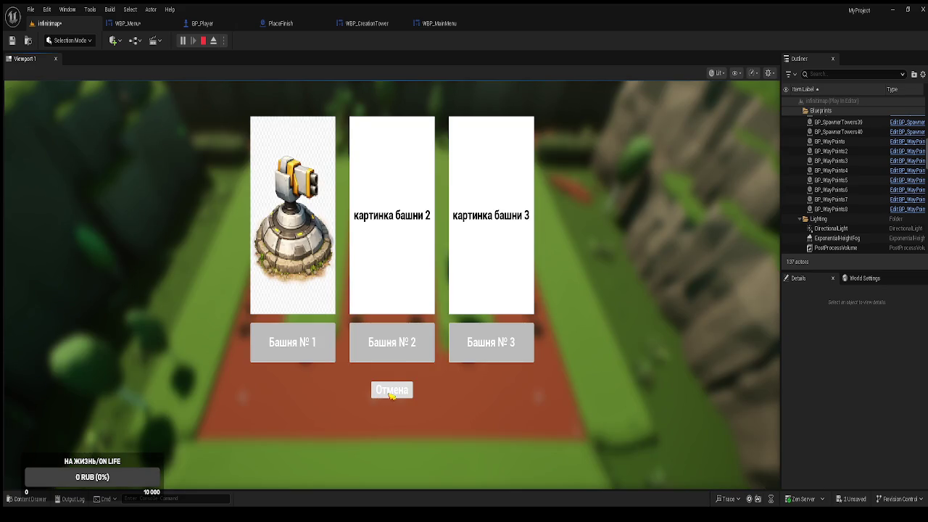
left_click(392, 391)
left_click(419, 329)
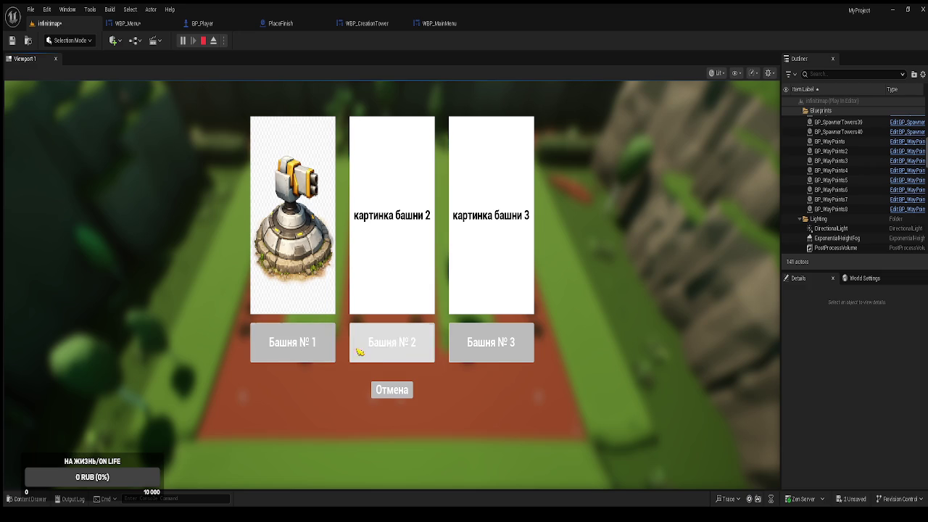
left_click(394, 389)
left_click(413, 290)
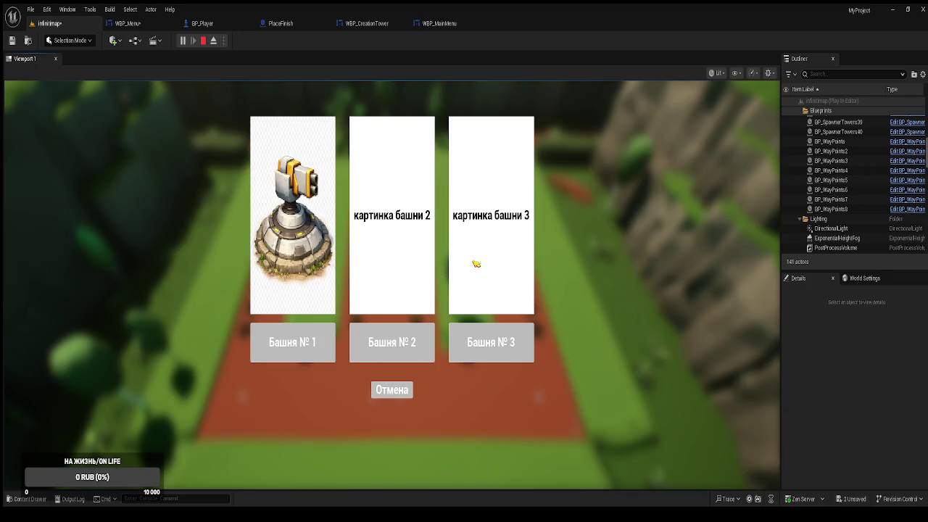
left_click(403, 391)
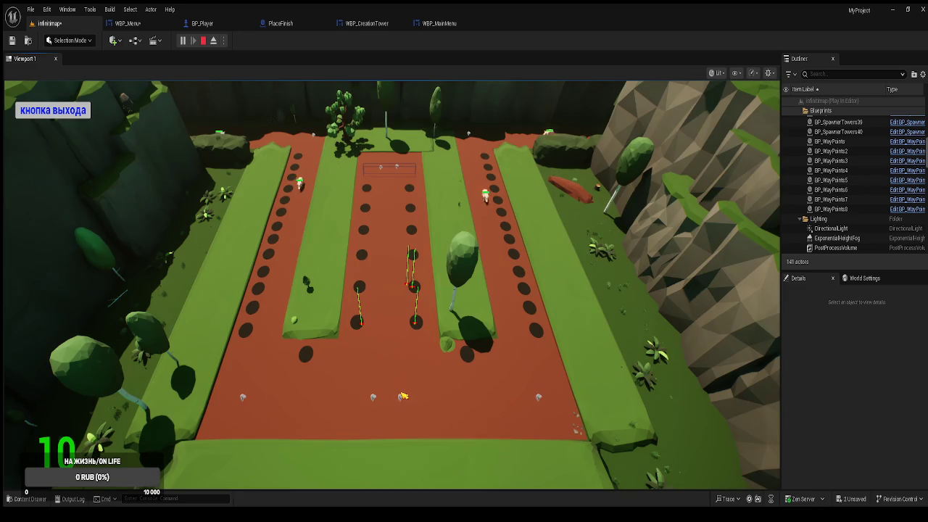
left_click(75, 111)
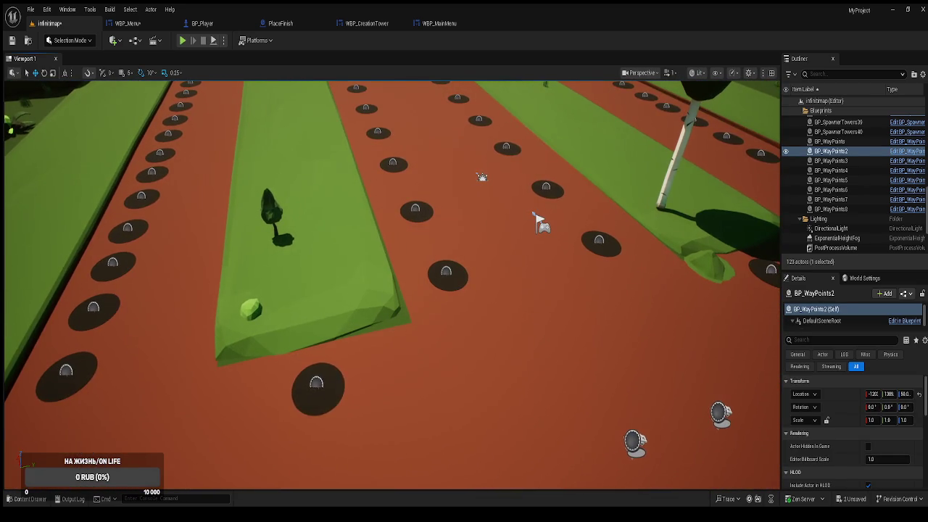
left_click(332, 393)
left_click_drag(382, 399, 380, 434)
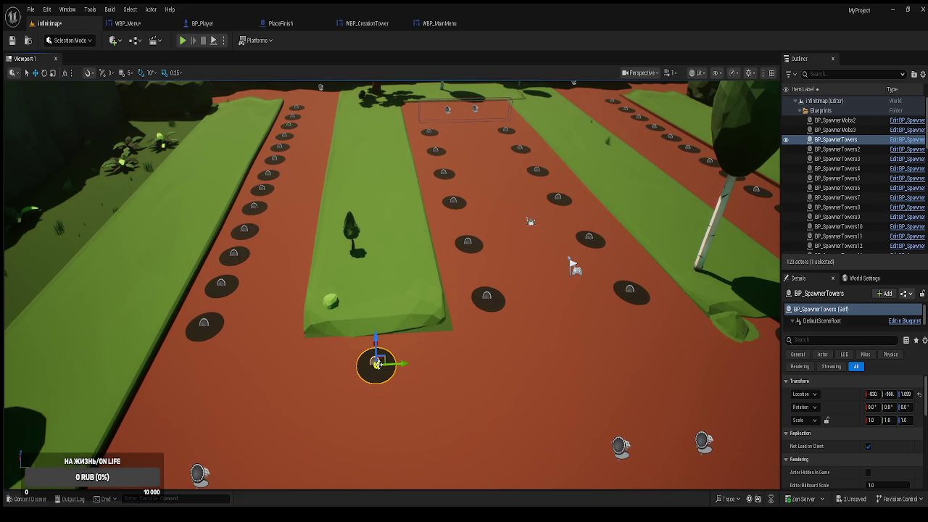
left_click_drag(380, 434, 379, 451)
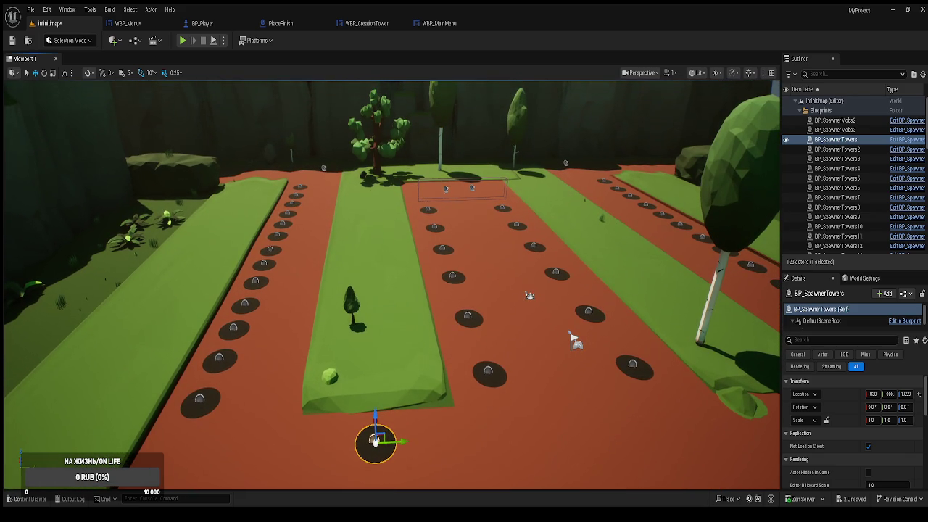
left_click_drag(571, 338, 572, 341)
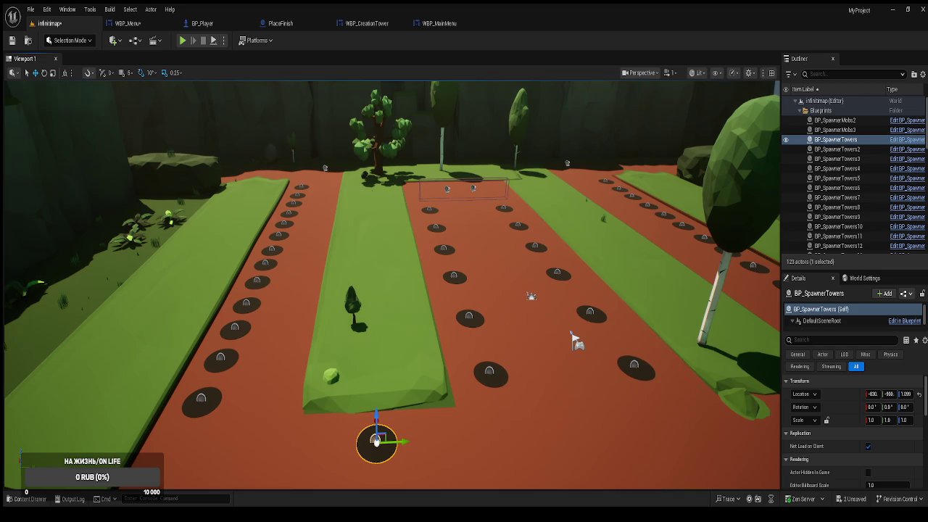
left_click(28, 499)
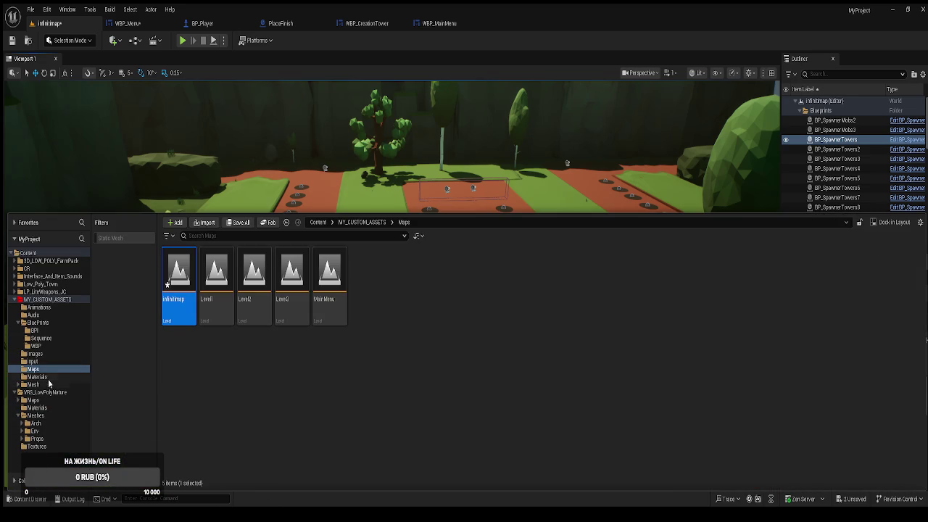
Step: Filter the Mesh folder to static meshes and open the VRS_LowPolyNature Env meshes
left_click(35, 384)
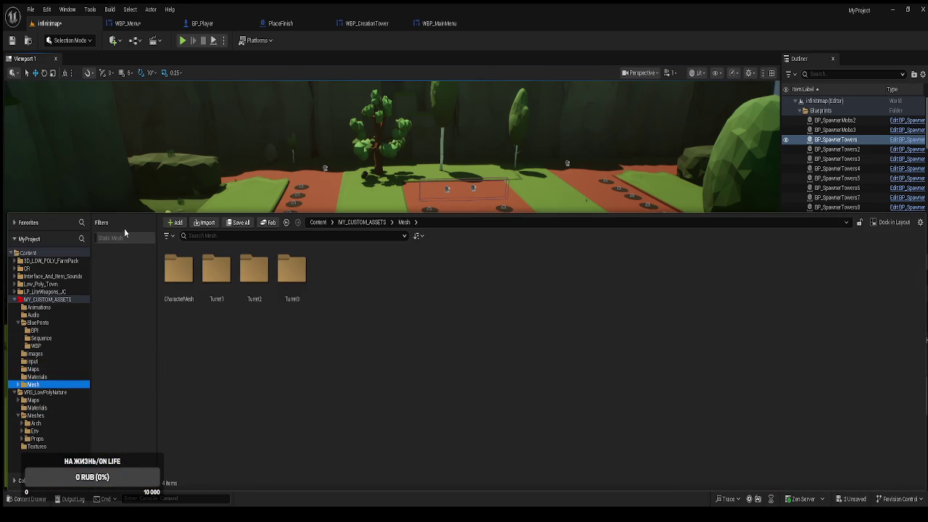
left_click(125, 238)
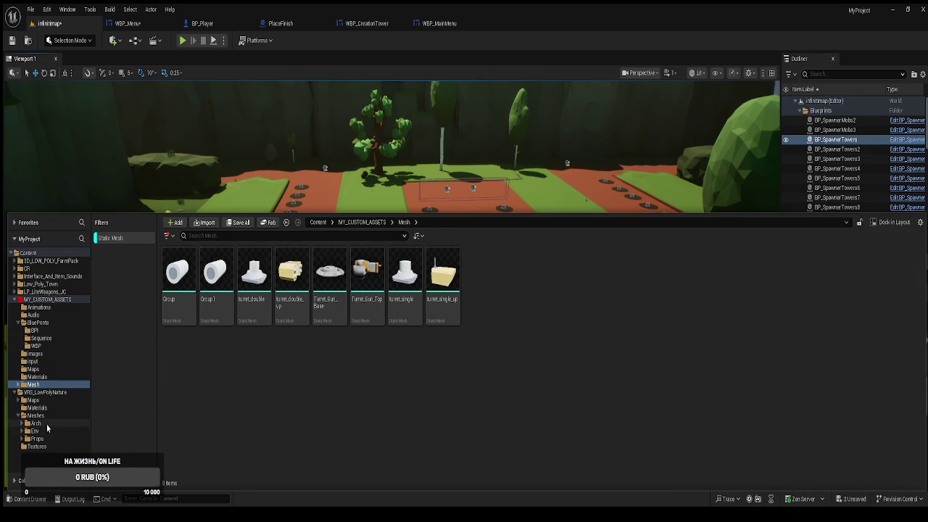
left_click(46, 424)
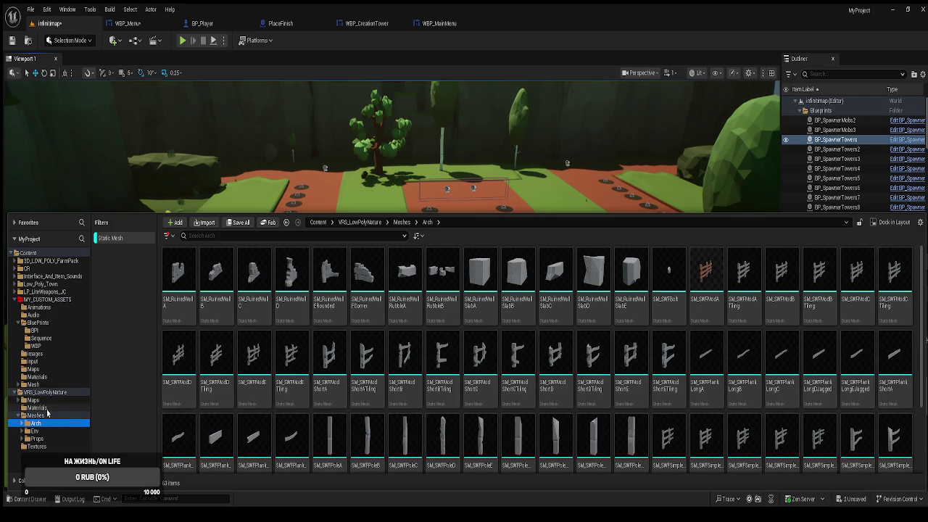
left_click(35, 431)
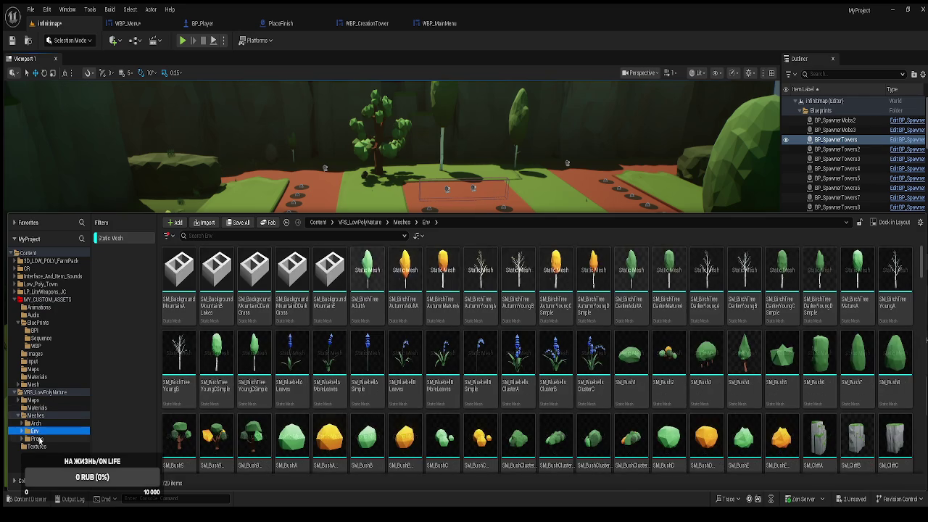
Step: Place an SM_BushD bush on the left grass strip of the level
scroll(518, 406, "down", 2)
scroll(518, 408, "down", 1)
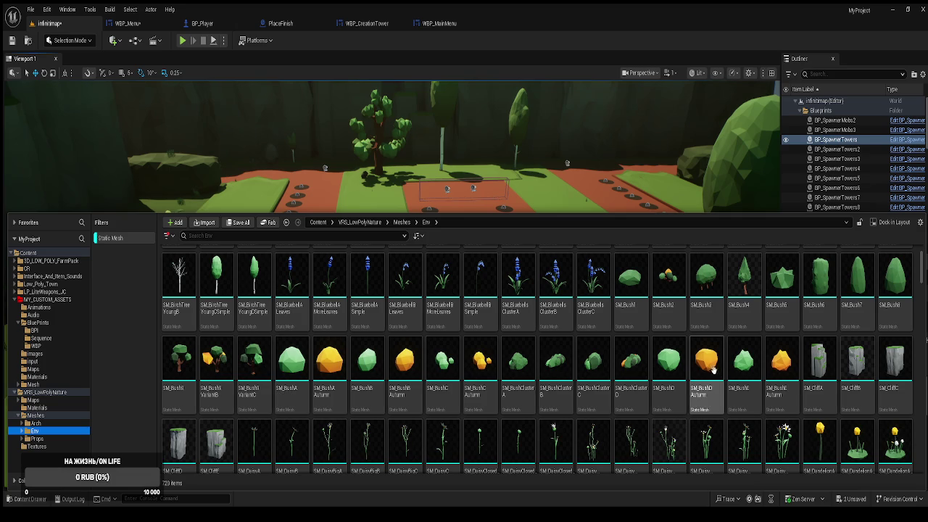
scroll(826, 402, "down", 1)
scroll(827, 401, "up", 3)
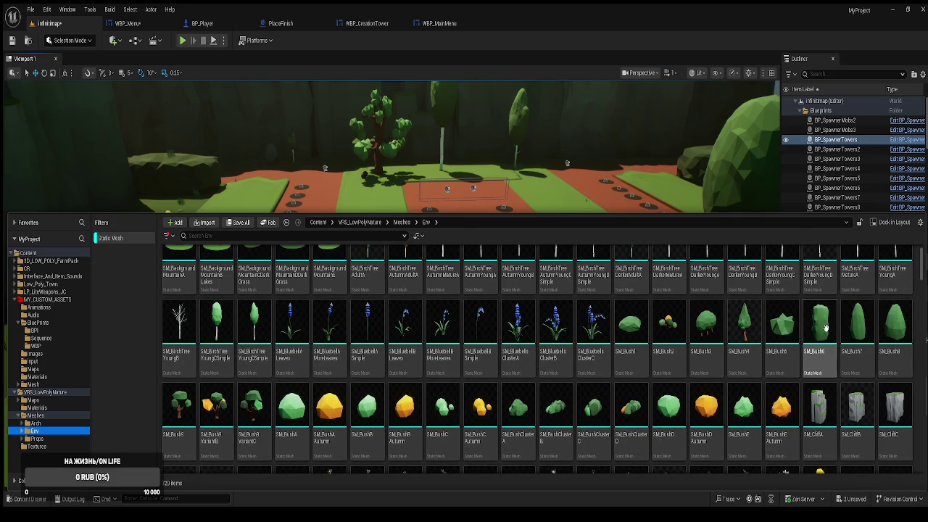
left_click(668, 410)
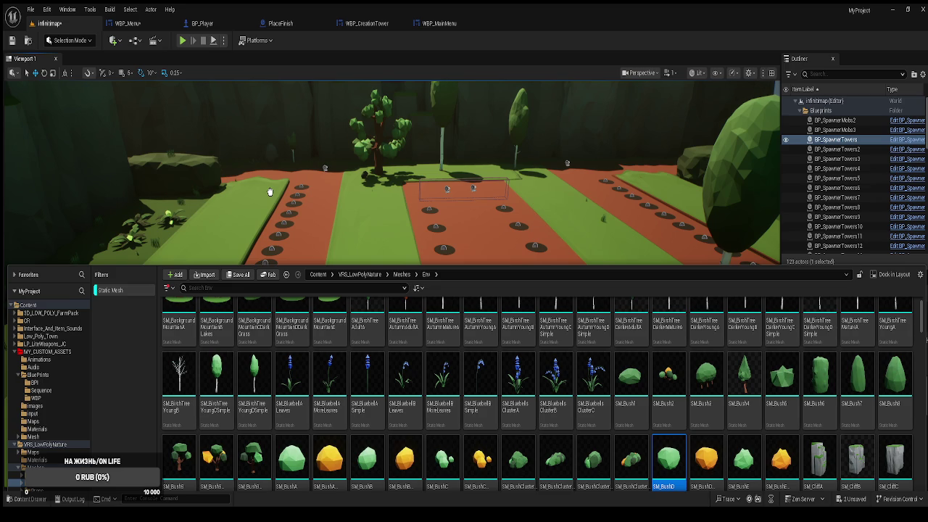
mouse_move(270, 191)
left_mouse_down()
mouse_move(232, 182)
mouse_move(218, 221)
left_mouse_up()
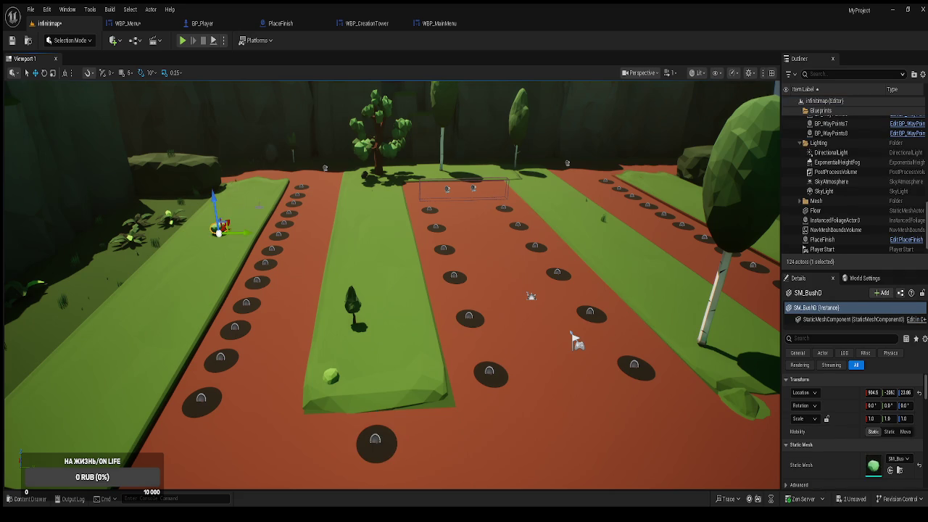
Step: Drop the SM_BushD bush onto the ground, scale it to 2.25, and reposition it along the strip
key("f")
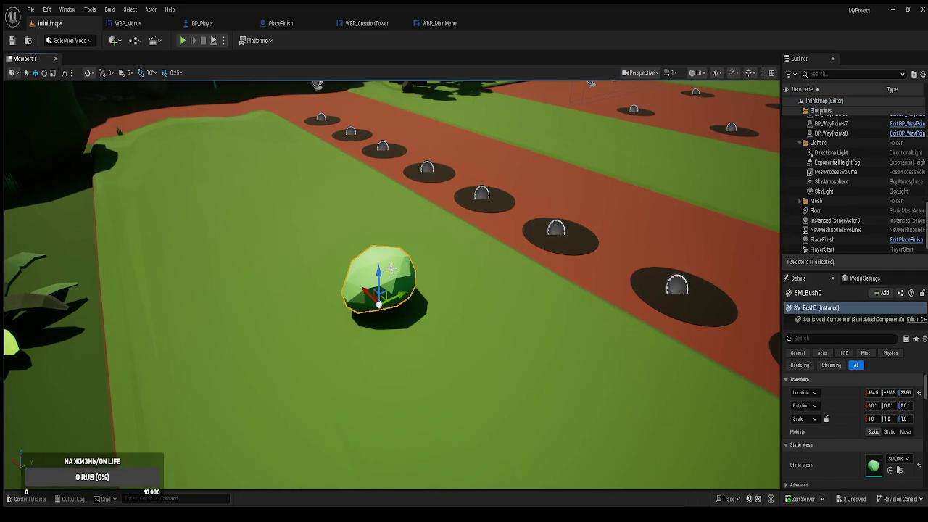
key("e")
key("End")
key("r")
left_click_drag(382, 306, 396, 295)
key("f")
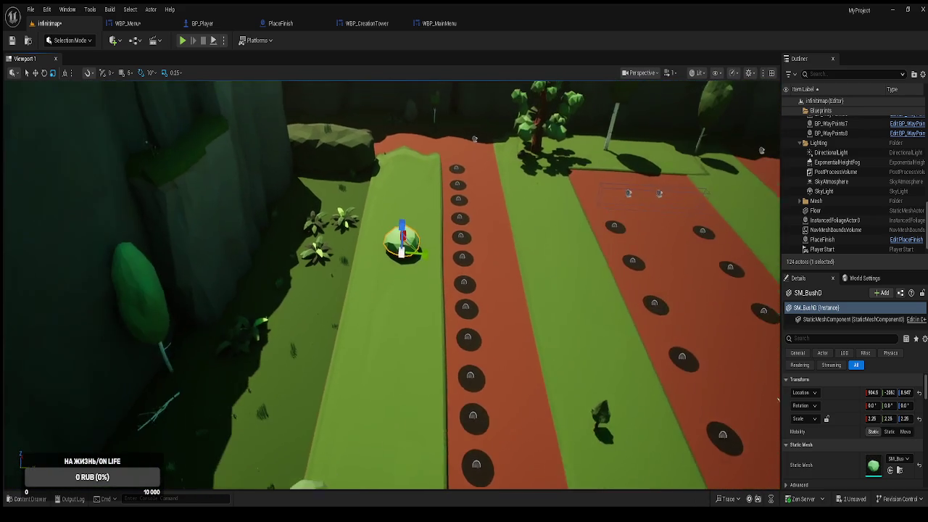
left_click_drag(779, 399, 742, 410)
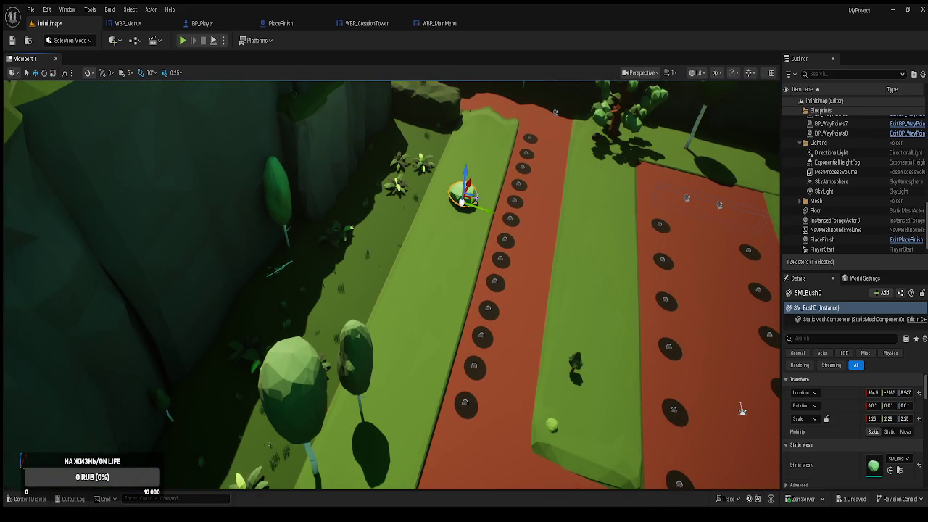
mouse_move(483, 208)
left_mouse_down()
mouse_move(478, 156)
mouse_move(478, 179)
left_mouse_up()
key("e")
scroll(478, 179, "down", 5)
key("w")
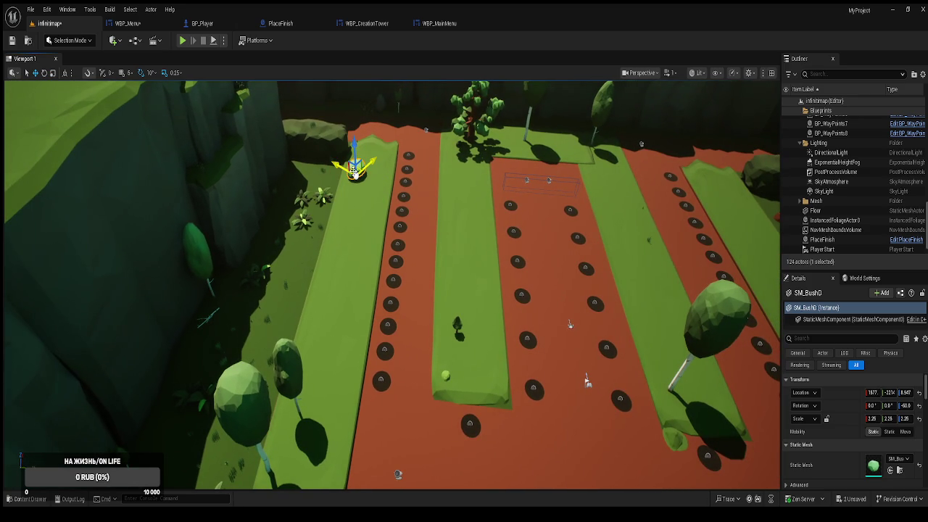
Step: Duplicate the bush as SM_BushD2 onto the right grass strip, turn it -120°, and sink it lower
mouse_move(356, 168)
left_mouse_down()
mouse_move(530, 209)
mouse_move(621, 206)
left_mouse_up()
key("e")
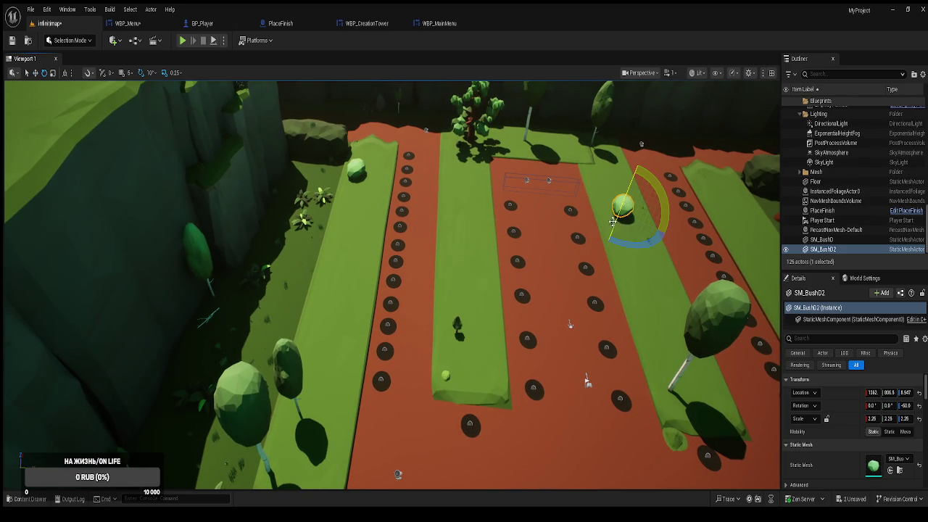
mouse_move(628, 245)
left_mouse_down()
mouse_move(573, 206)
mouse_move(626, 242)
left_mouse_up()
key("w")
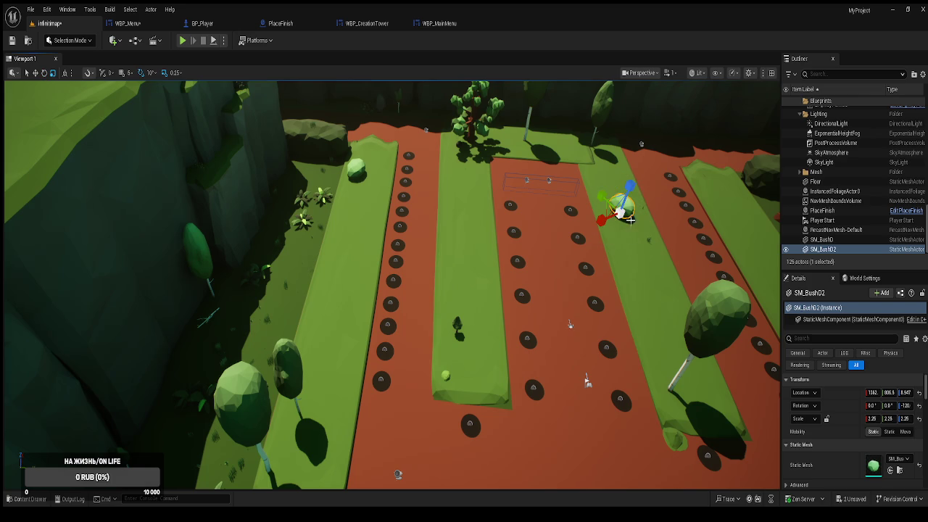
mouse_move(625, 196)
left_mouse_down()
mouse_move(624, 214)
mouse_move(674, 261)
left_mouse_up()
mouse_move(577, 248)
left_mouse_down()
mouse_move(588, 247)
mouse_move(576, 248)
left_mouse_up()
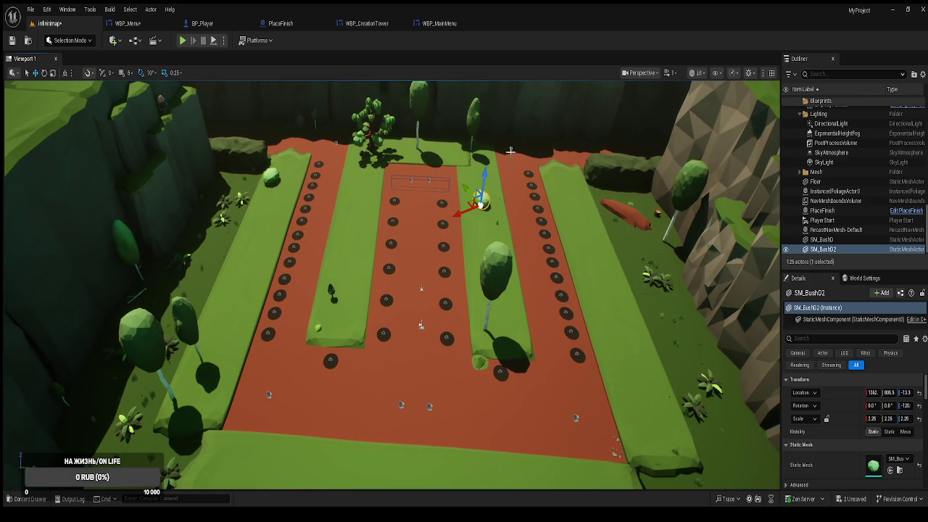
key("ctrl+space")
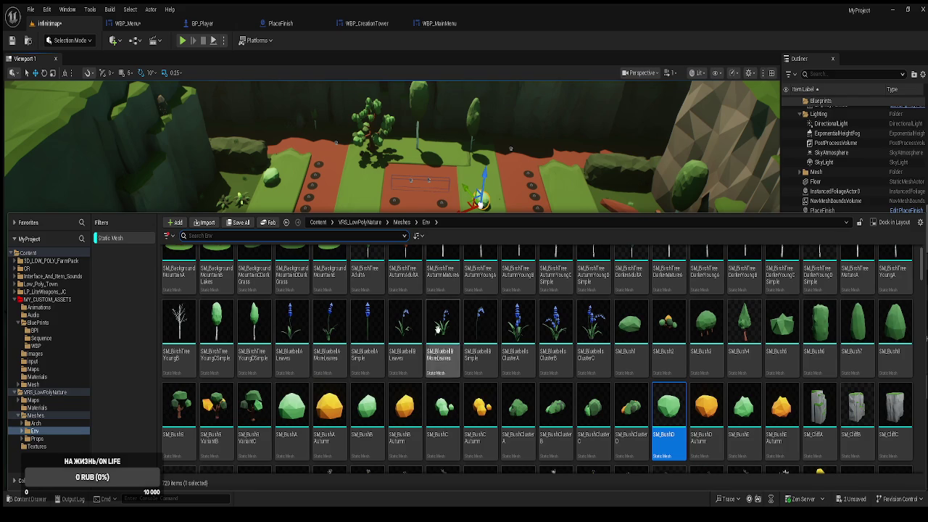
Step: Place an SM_BushC bush in the level and pick the SM_Bush8 mesh
left_click(445, 416)
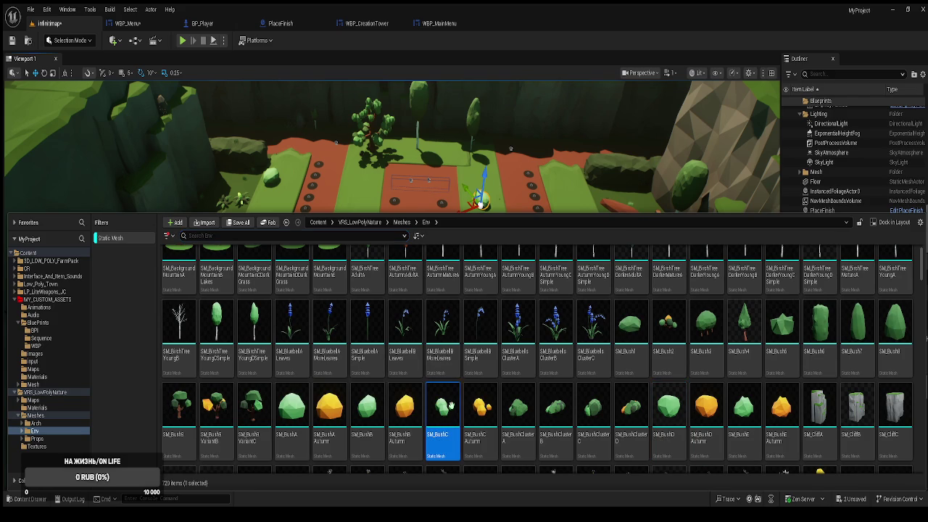
mouse_move(622, 210)
left_mouse_down()
mouse_move(636, 197)
mouse_move(641, 287)
mouse_move(630, 248)
left_mouse_up()
key("ctrl+space")
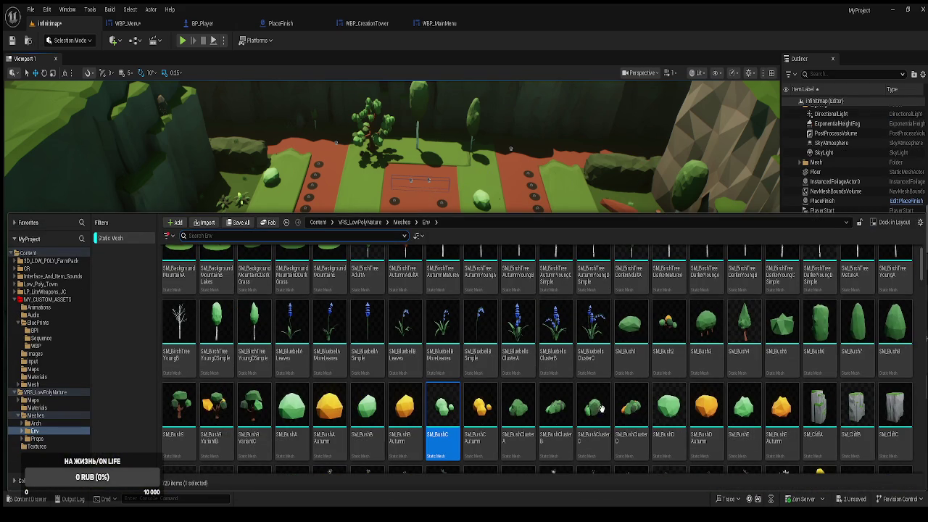
left_click(891, 326)
key("ctrl+space")
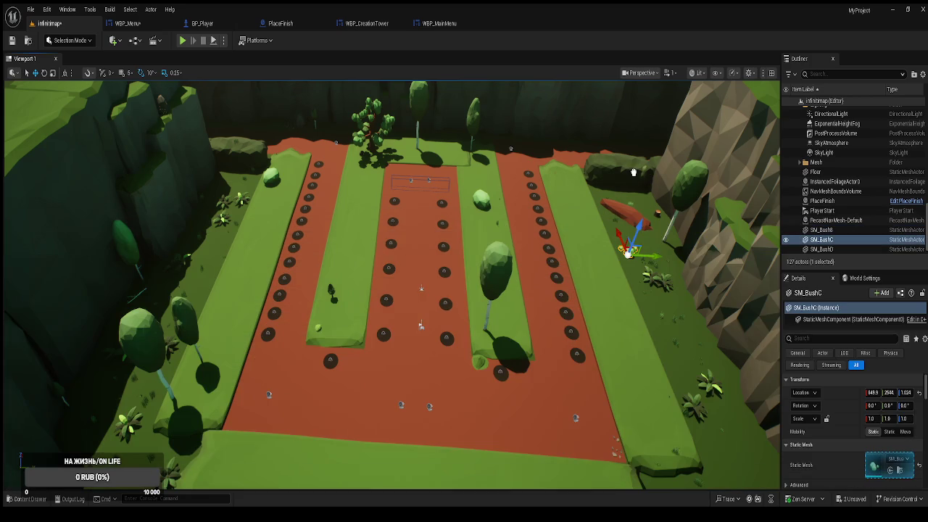
Step: Move SM_BushC toward the lower-right grass corner and rotate it to -90°
left_click(640, 187)
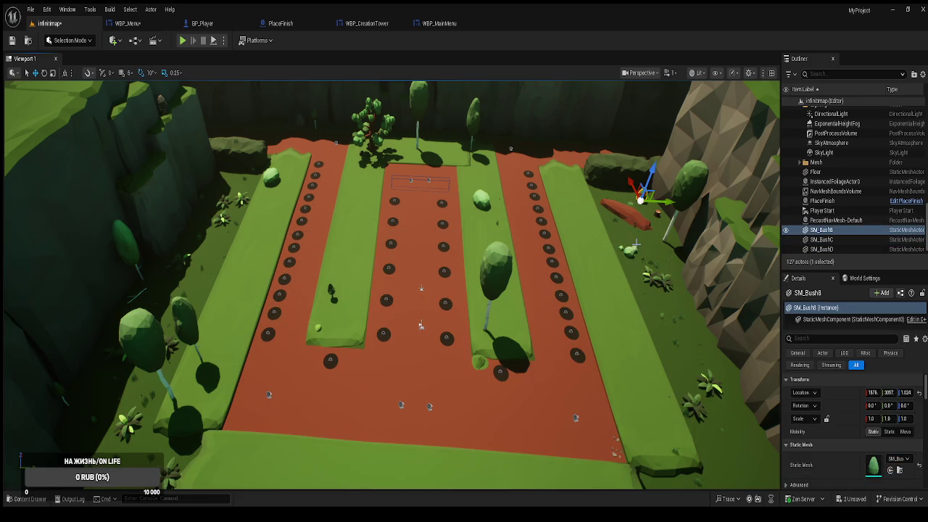
left_click(628, 251)
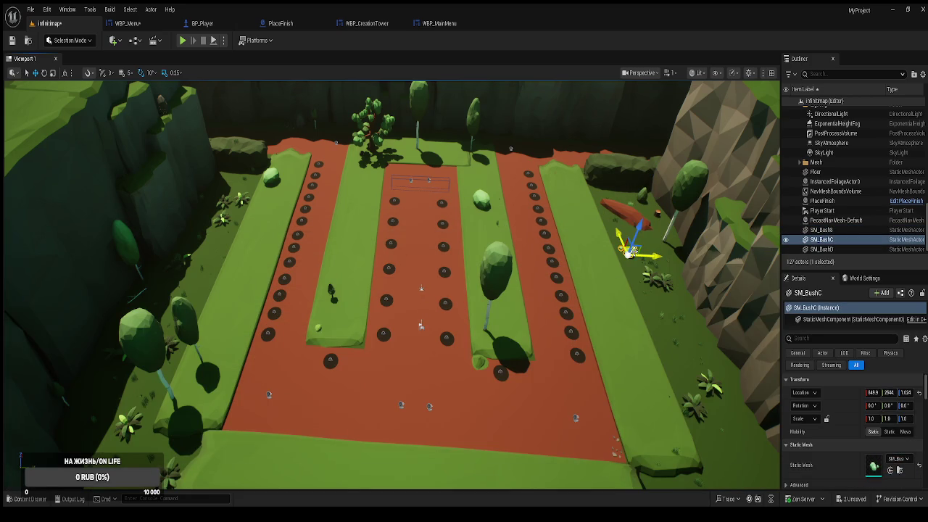
left_click_drag(629, 252, 644, 428)
key("e")
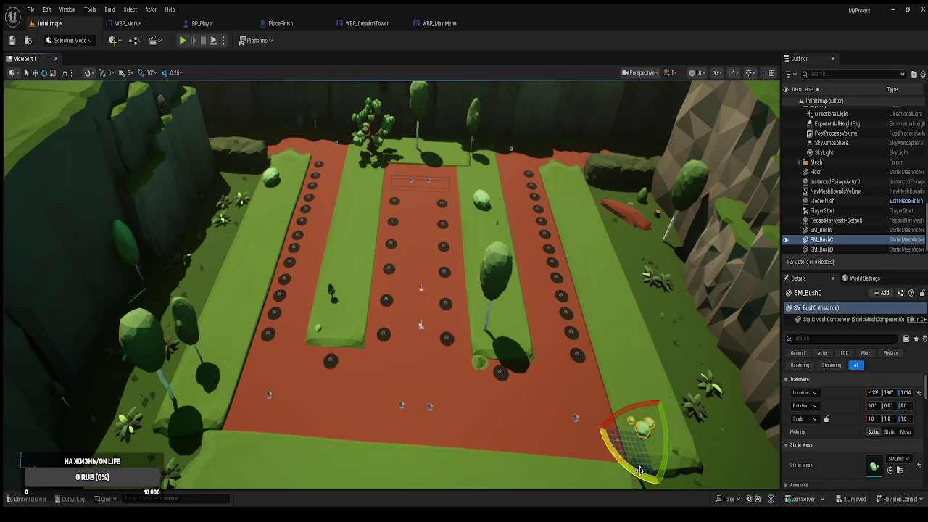
left_click_drag(643, 462, 636, 470)
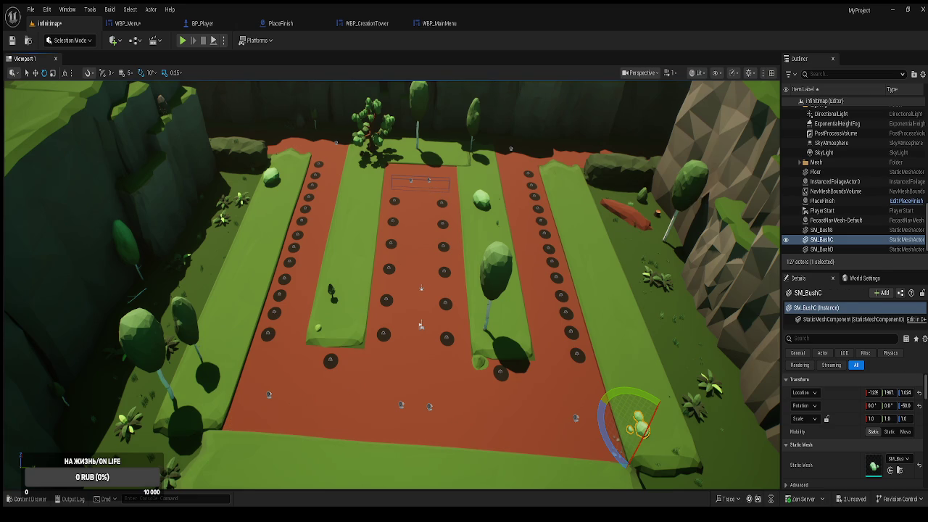
Step: Select the SM_BirchTreeDarkerMatureA birch, then run and end a play test
left_click(683, 192)
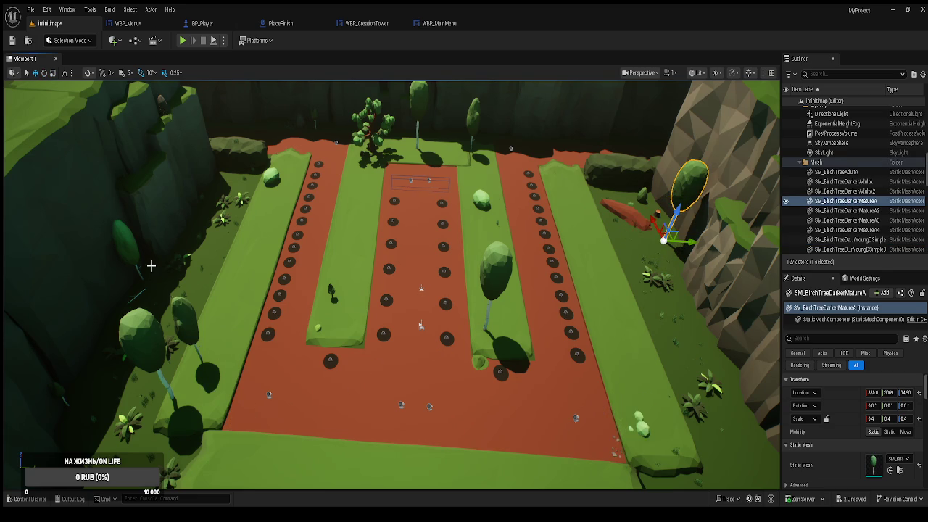
left_click(182, 41)
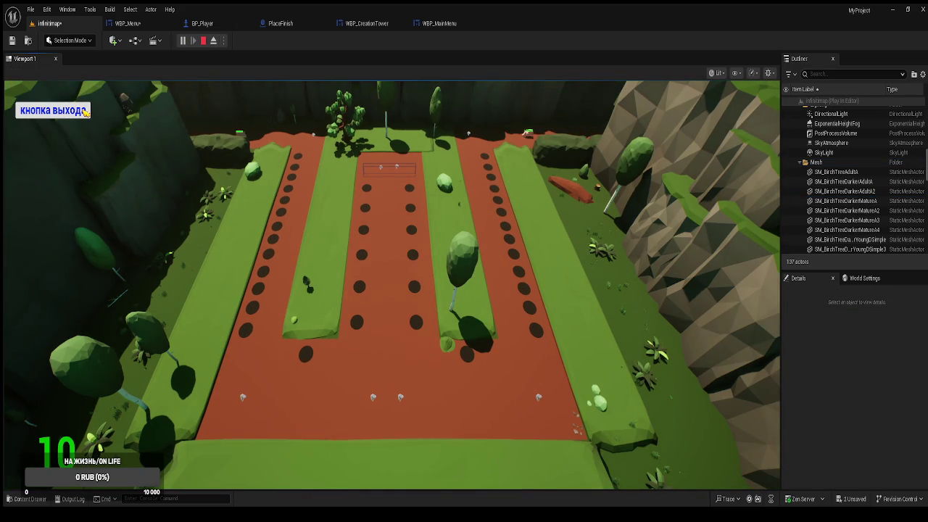
left_click(86, 111)
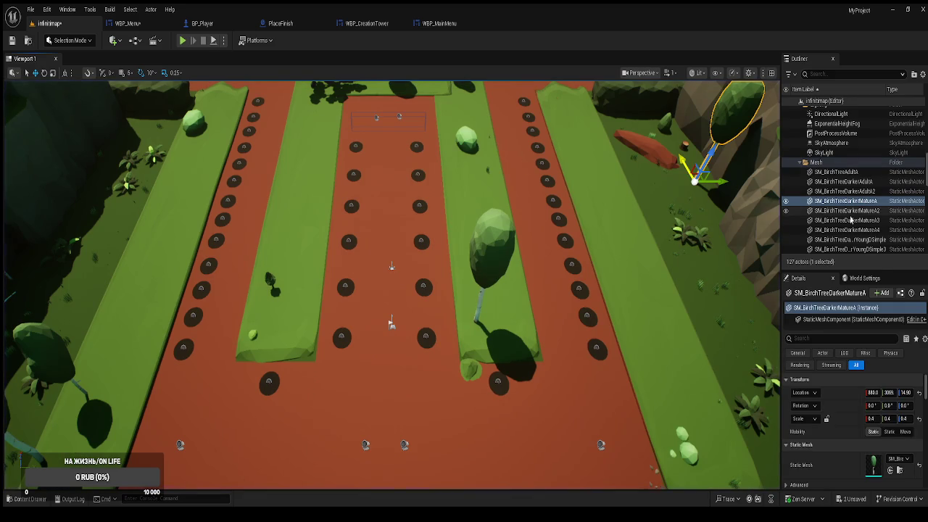
Step: Raise the SkyLight's Intensity Scale from 2.5 to 3 and play-test the new lighting
left_click(818, 152)
scroll(892, 436, "down", 5)
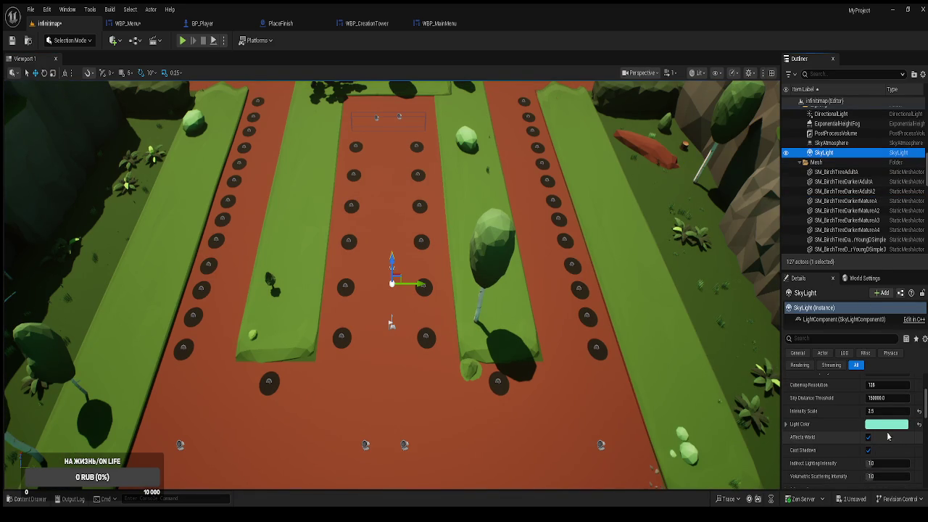
scroll(887, 433, "down", 5)
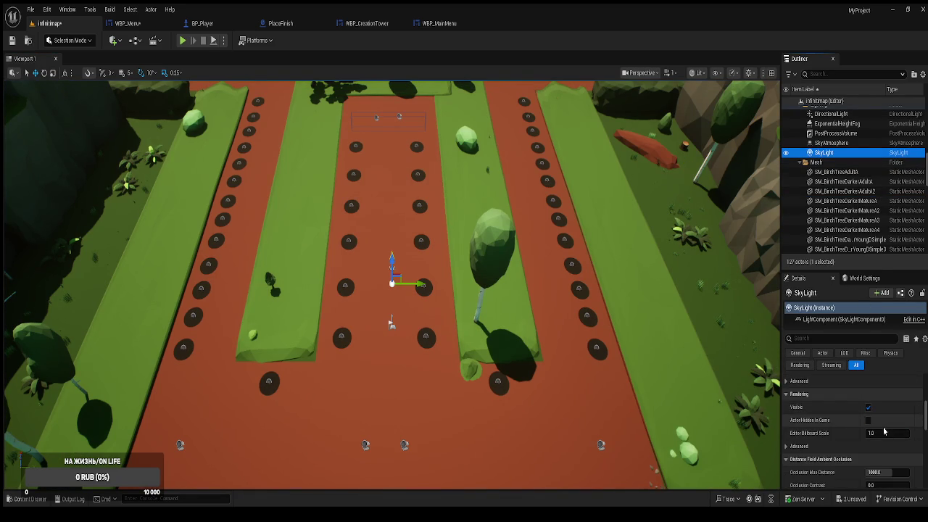
scroll(885, 431, "up", 5)
key("Return")
left_click(887, 395)
type("3")
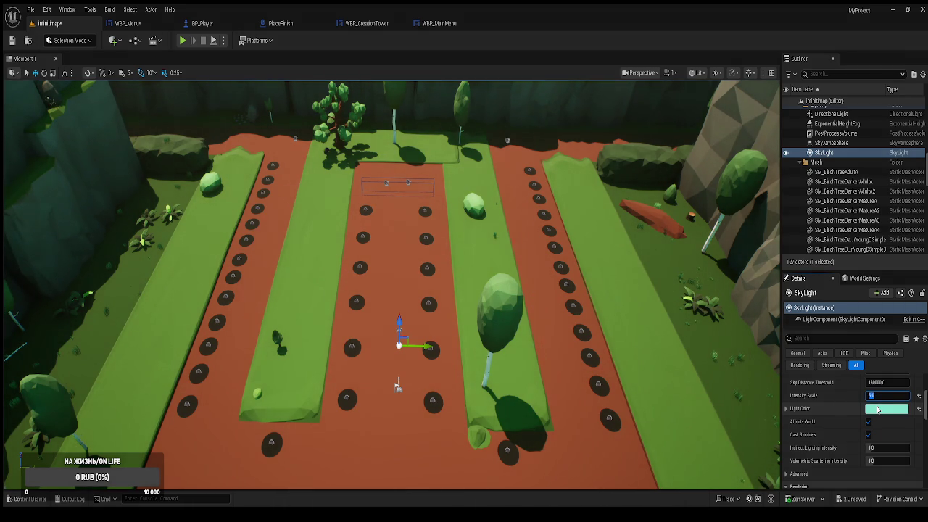
left_click(183, 41)
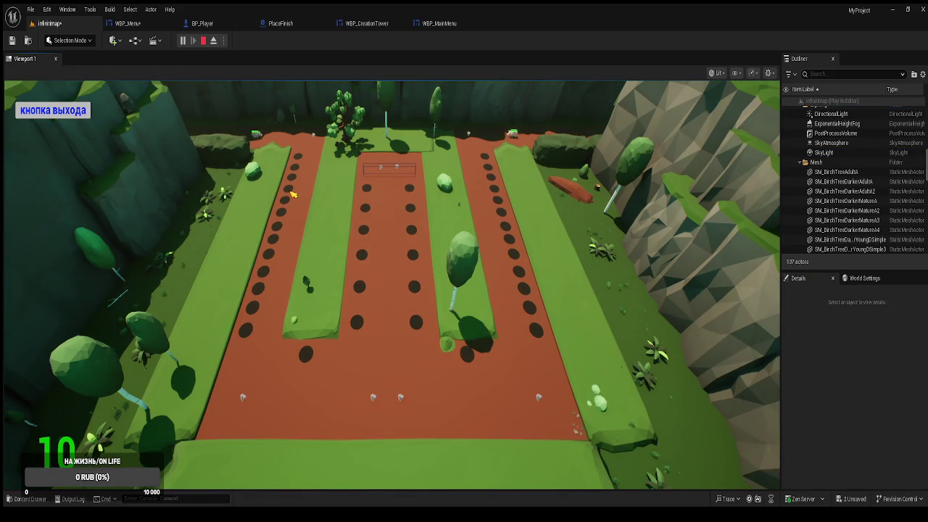
left_click(74, 114)
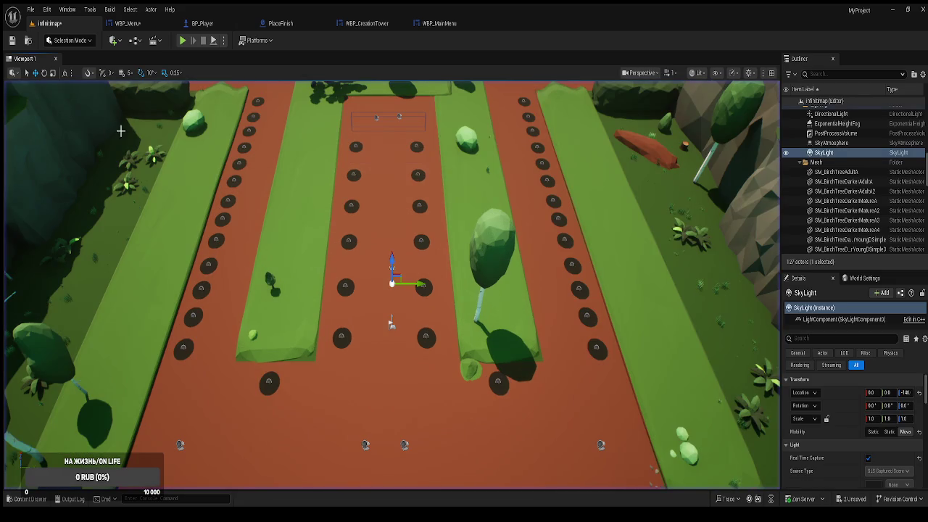
Step: Browse to BluePrints > WBP with the Static Mesh filter cleared and open the HUD widget
scroll(214, 155, "down", 5)
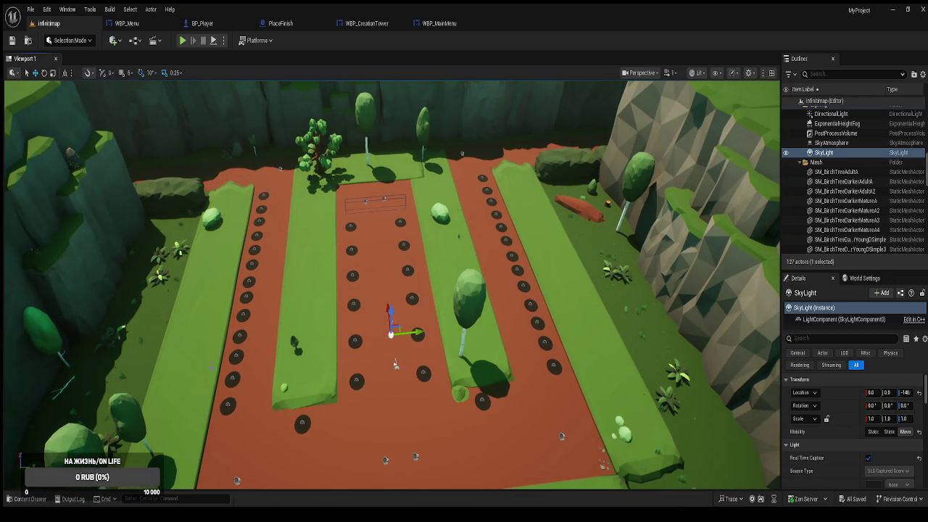
left_click(29, 499)
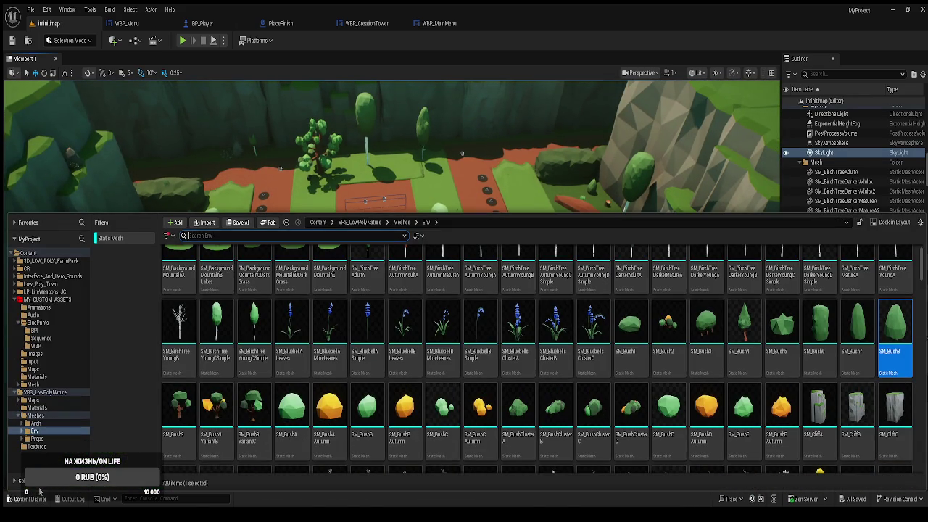
left_click(32, 322)
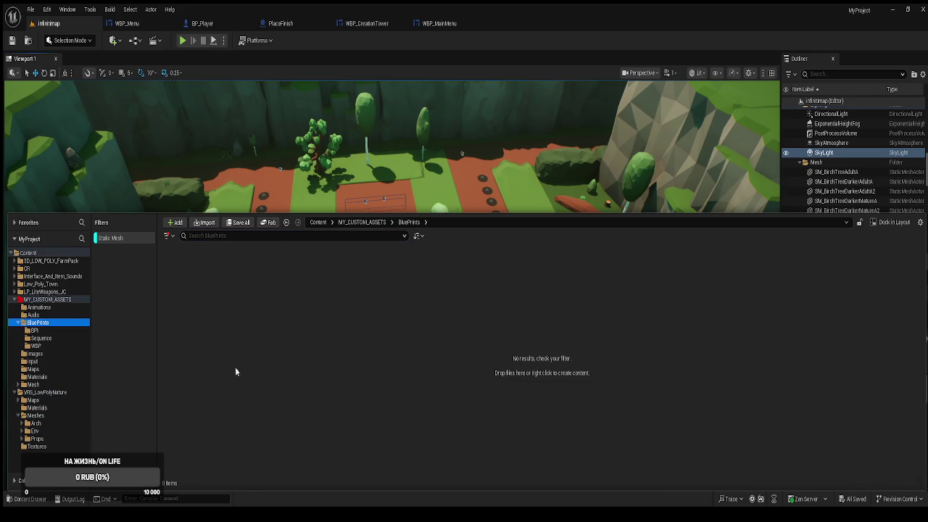
left_click(128, 238)
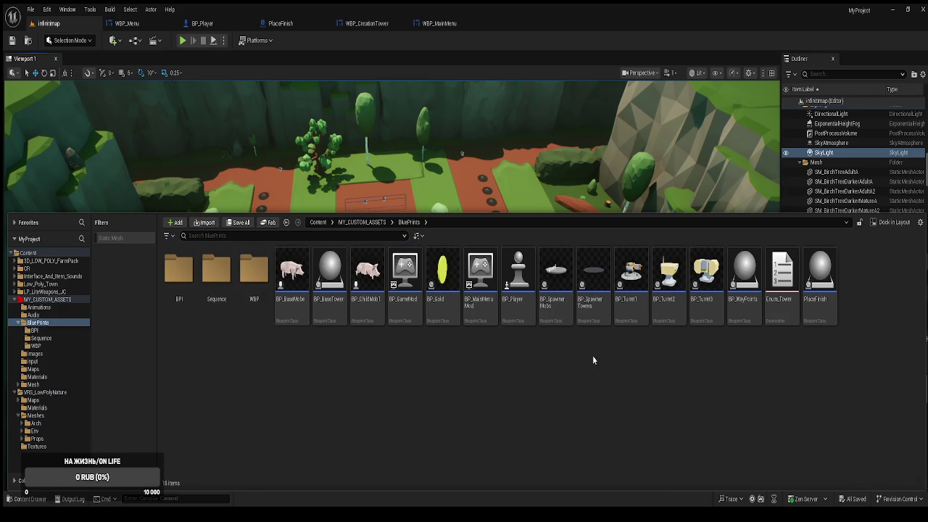
double_click(253, 289)
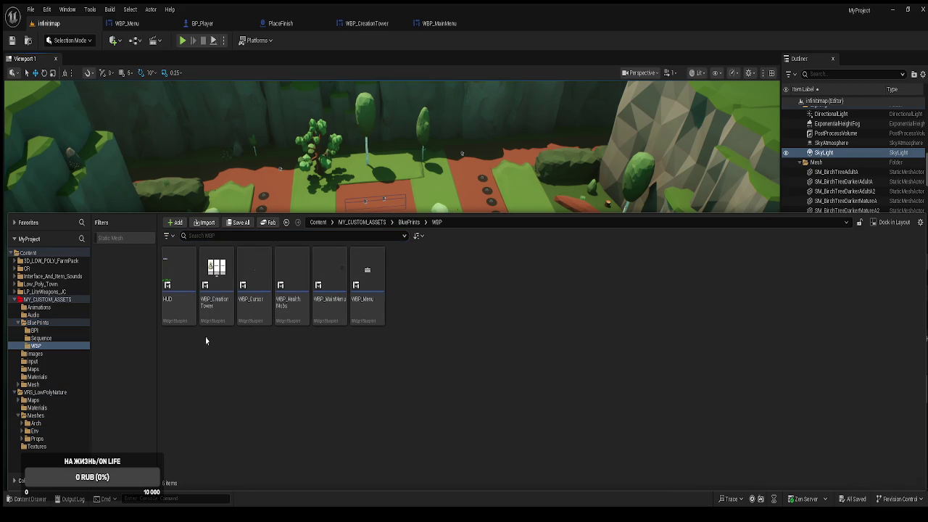
left_click(175, 307)
double_click(176, 307)
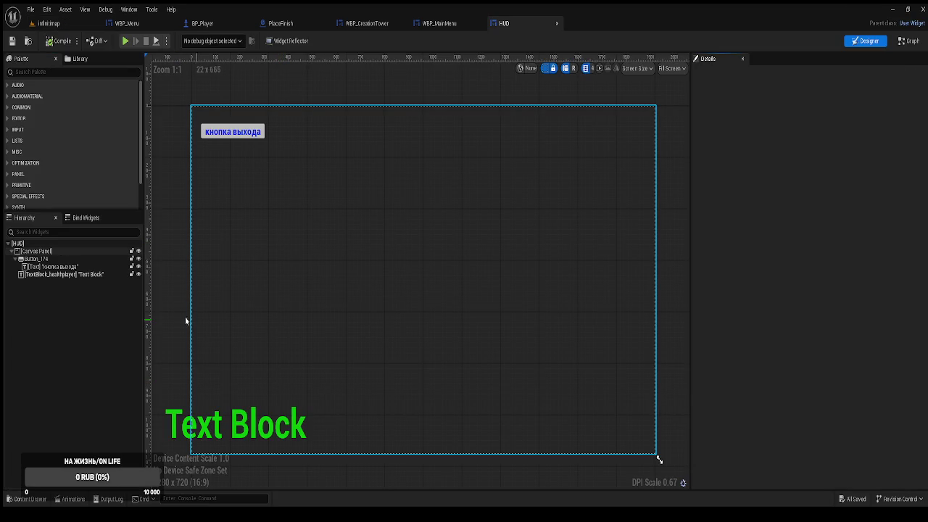
Step: Set TextBlock_healthplayer's font size to 130 and move it to the canvas's lower-left corner
left_click(53, 275)
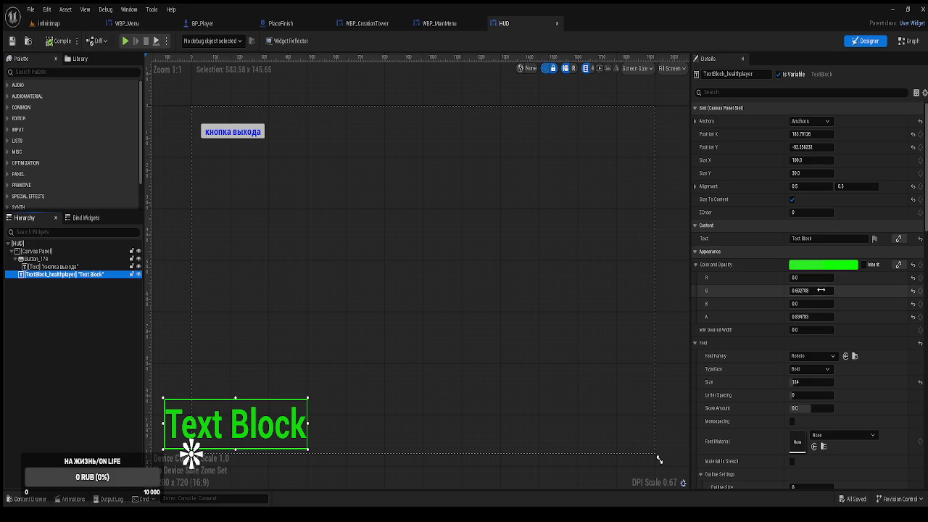
left_click(806, 382)
type("90")
key("Return")
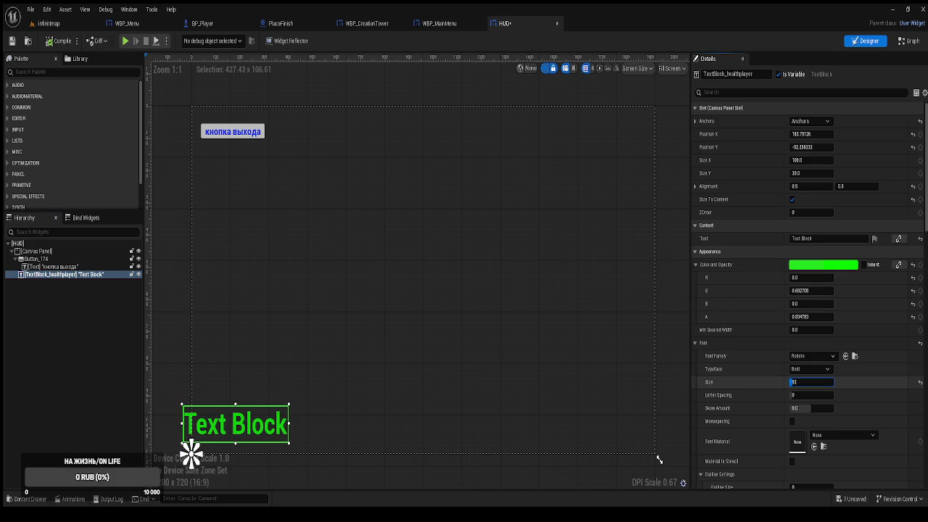
type("130")
key("Return")
key("Return")
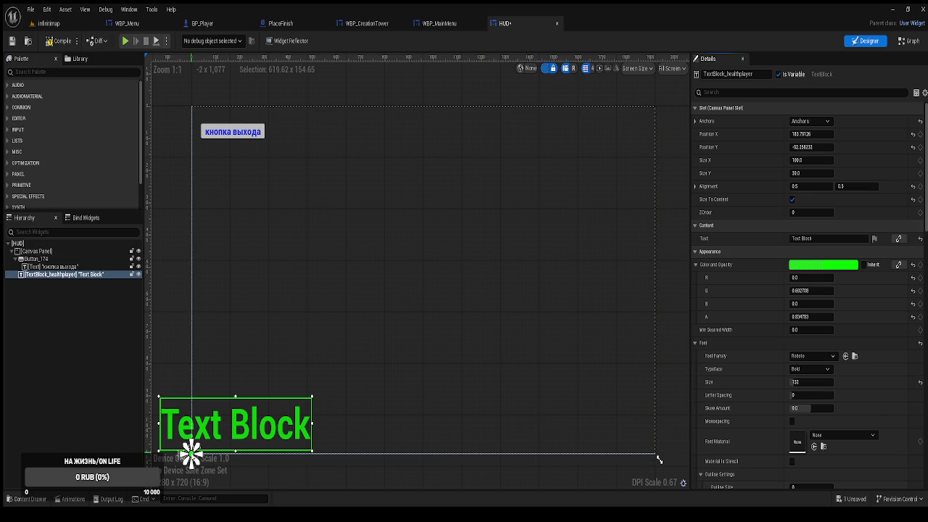
mouse_move(190, 454)
left_mouse_down()
mouse_move(223, 416)
mouse_move(239, 414)
mouse_move(227, 412)
left_mouse_up()
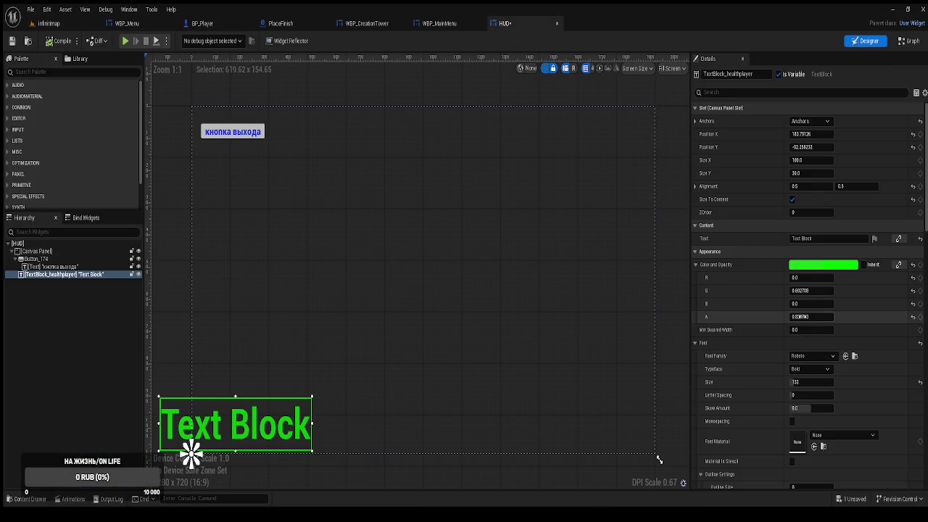
left_click(46, 302)
Step: Add a new Text widget from the palette to the HUD canvas panel
left_click(37, 276)
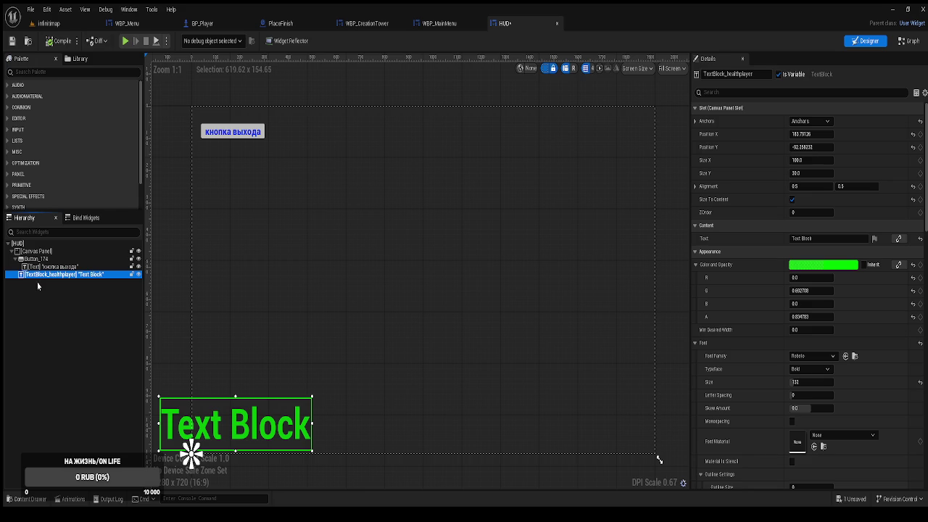
left_click(26, 71)
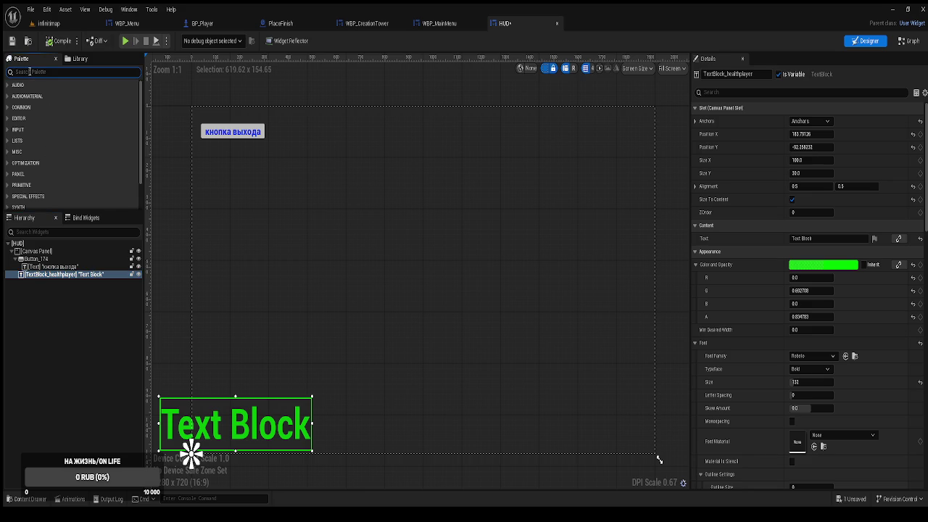
type("te")
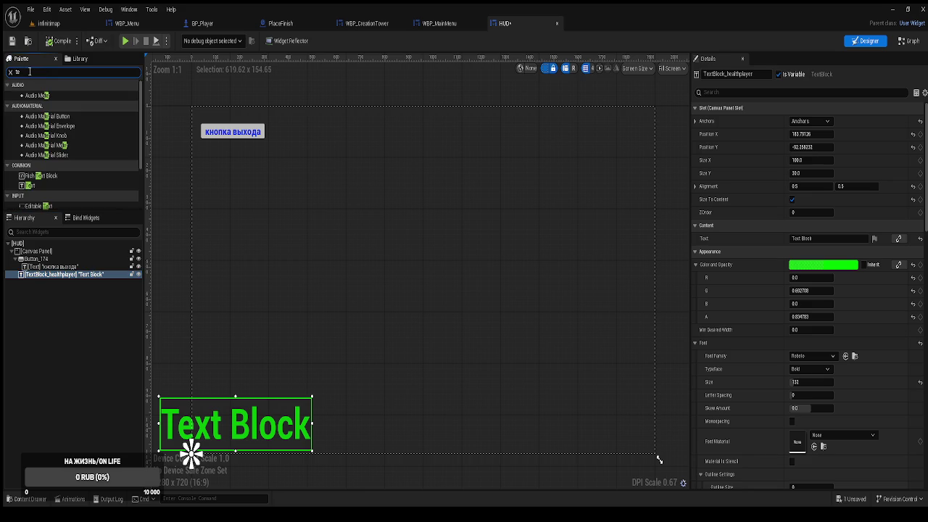
type("xy")
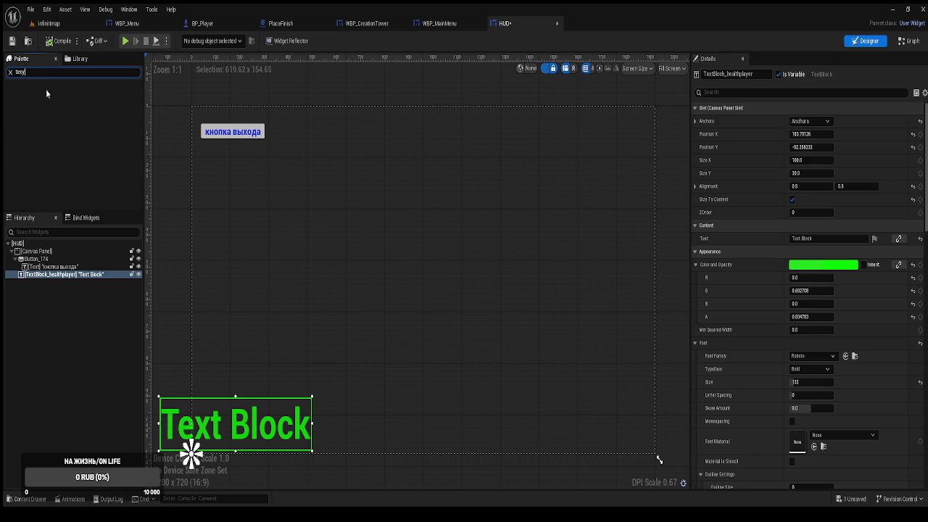
key("BackSpace")
type("t")
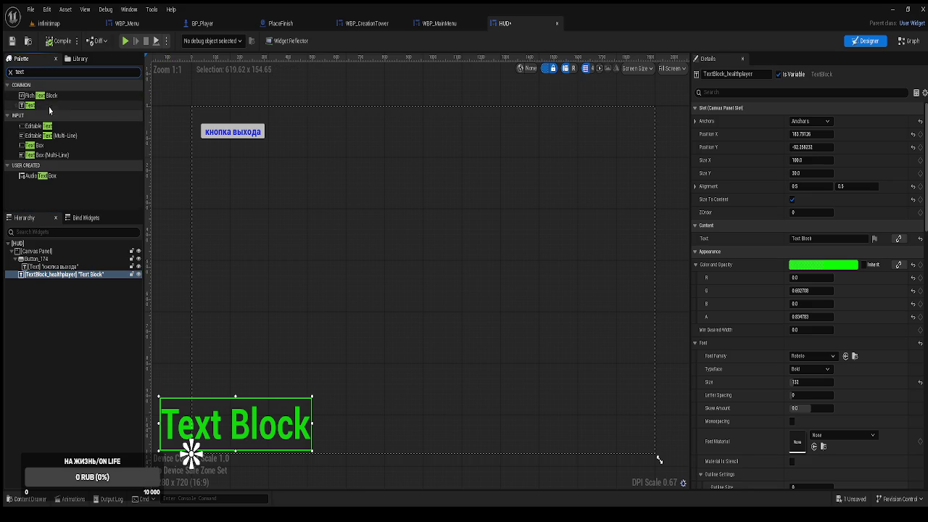
left_click(41, 110)
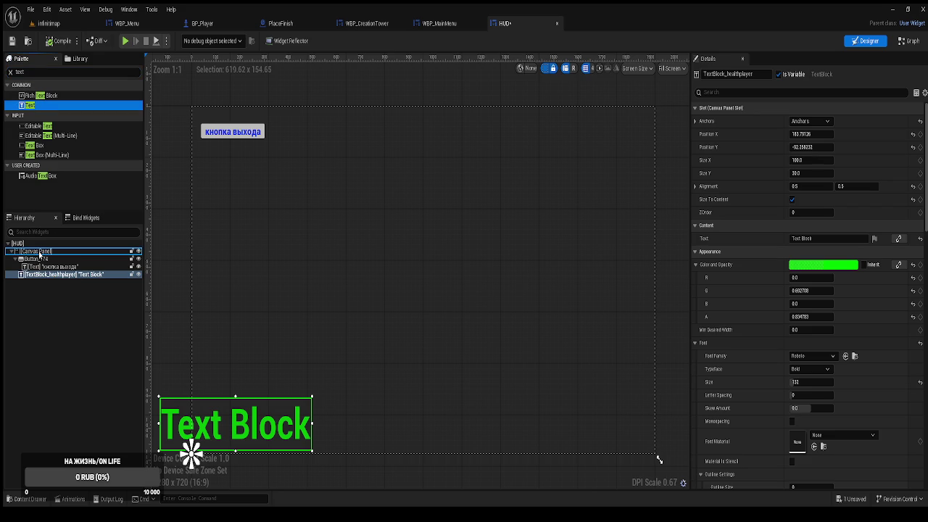
left_click_drag(41, 254, 42, 254)
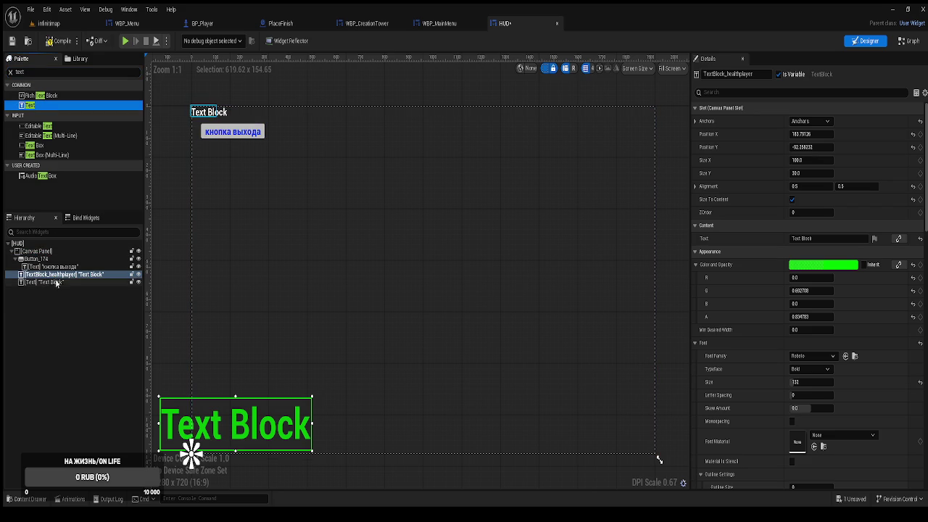
left_click(66, 281)
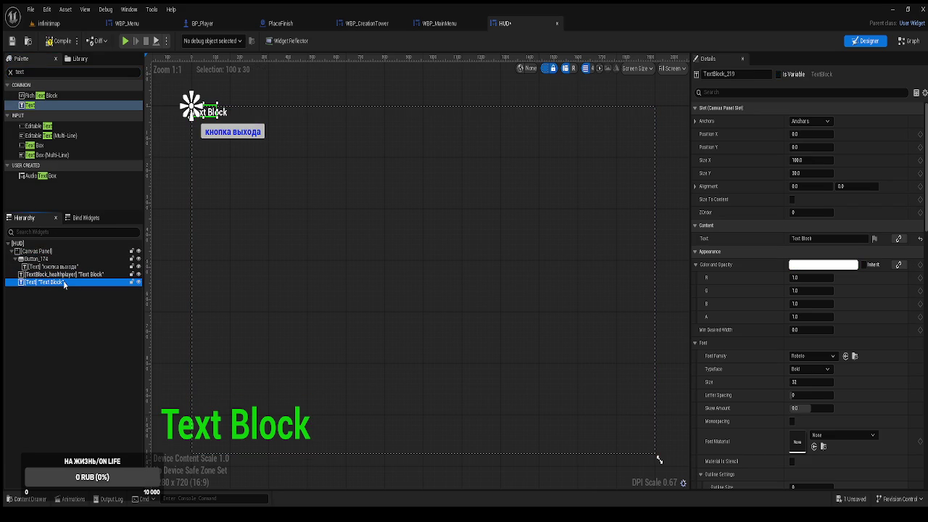
left_click(66, 275)
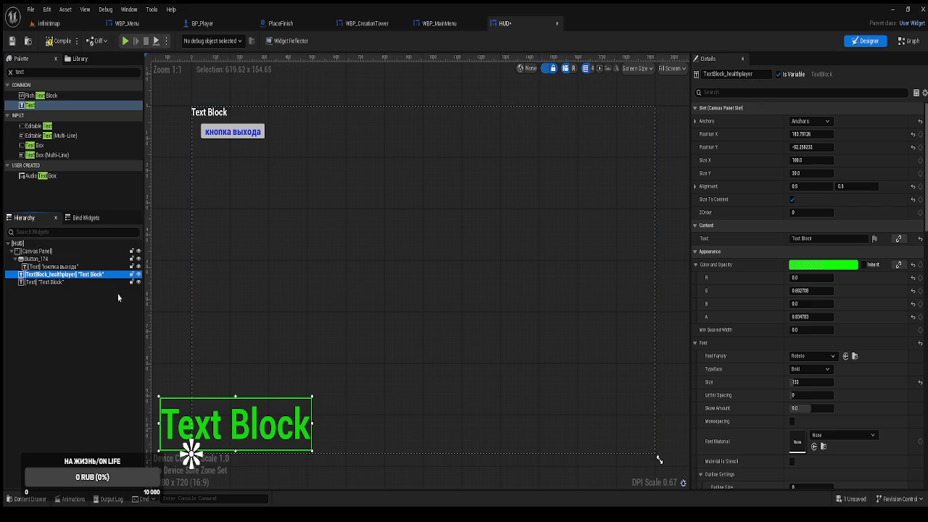
Step: Rename the new text block to TextBlock_GoldCount
left_click(59, 283)
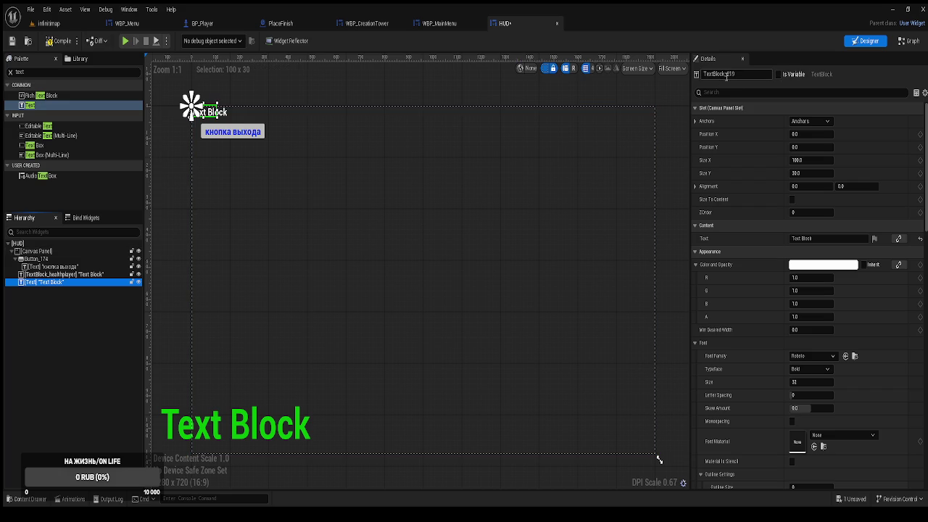
left_click_drag(727, 75, 747, 76)
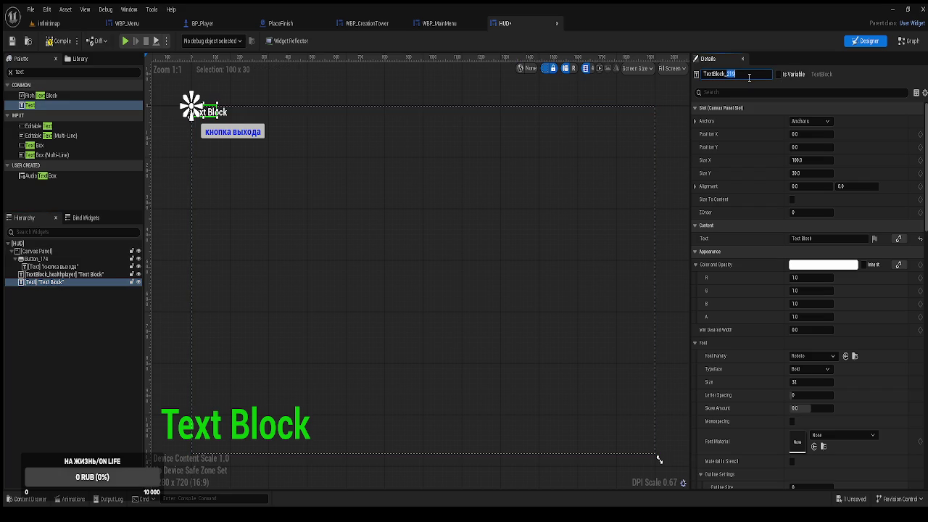
type("6")
key("Return")
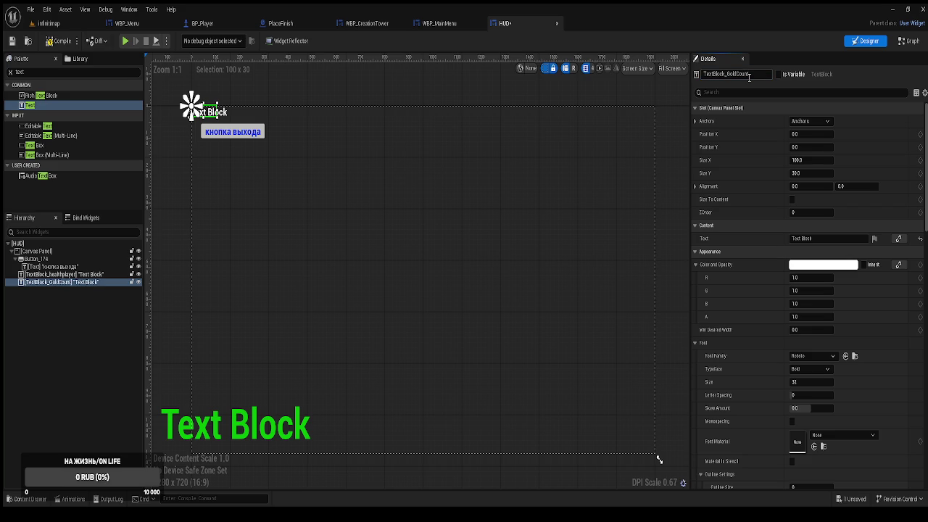
Step: Anchor TextBlock_GoldCount to the bottom-left preset with alignment 0.5/0.5
left_click(90, 297)
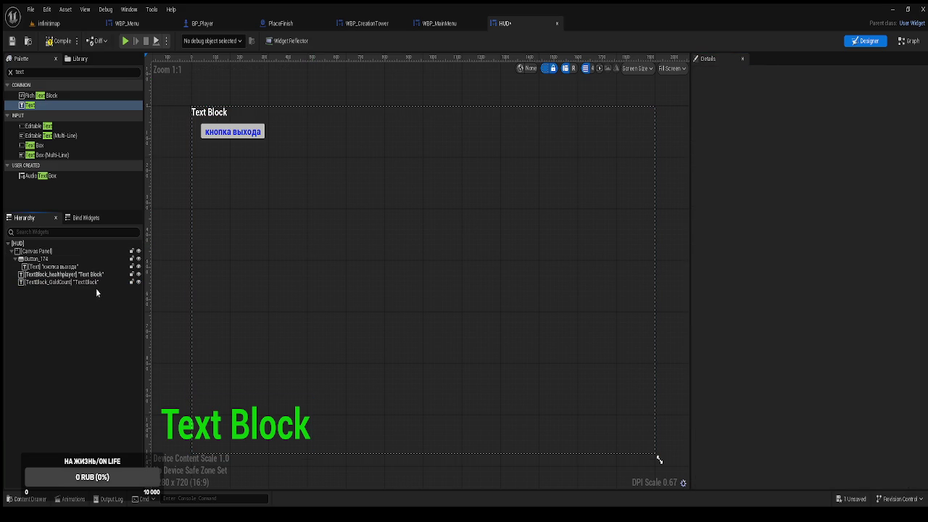
left_click(33, 276)
left_click(33, 283)
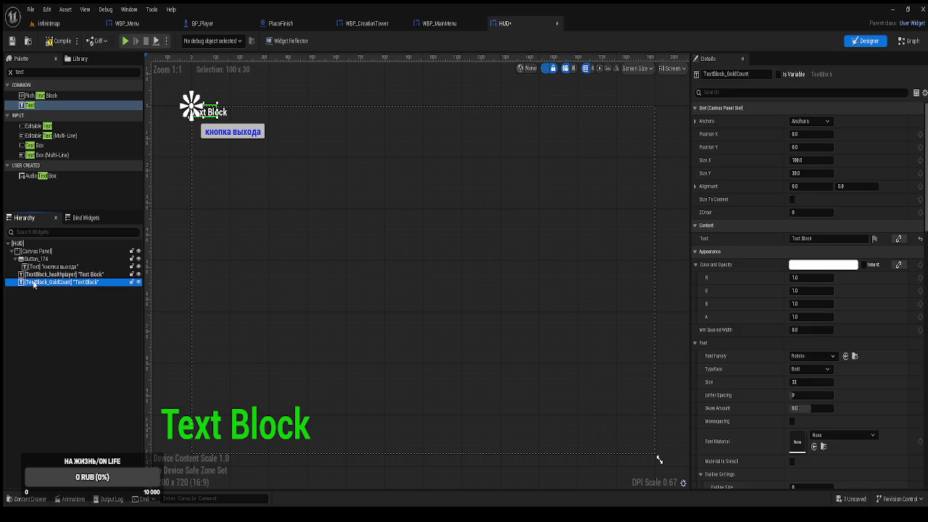
left_click(802, 128)
left_click(805, 216)
left_click(802, 187)
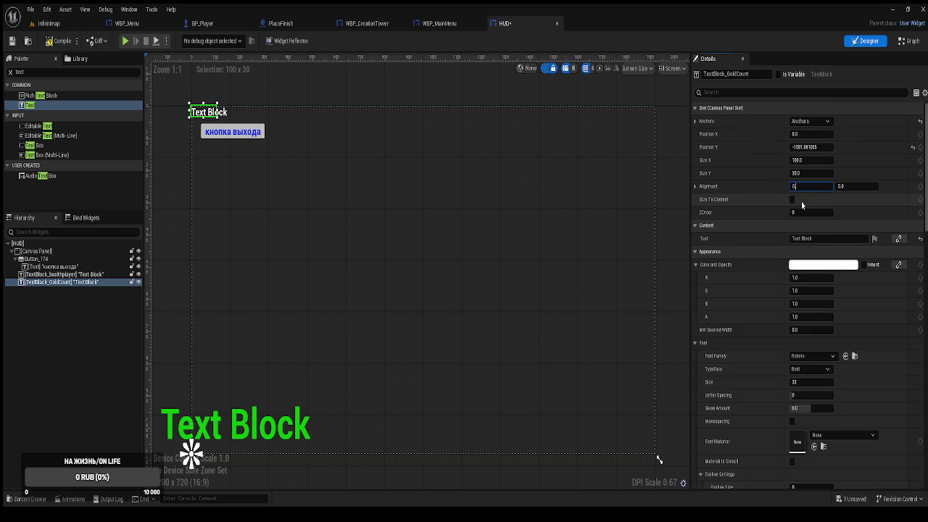
type(".5")
key("Tab")
type("0.5")
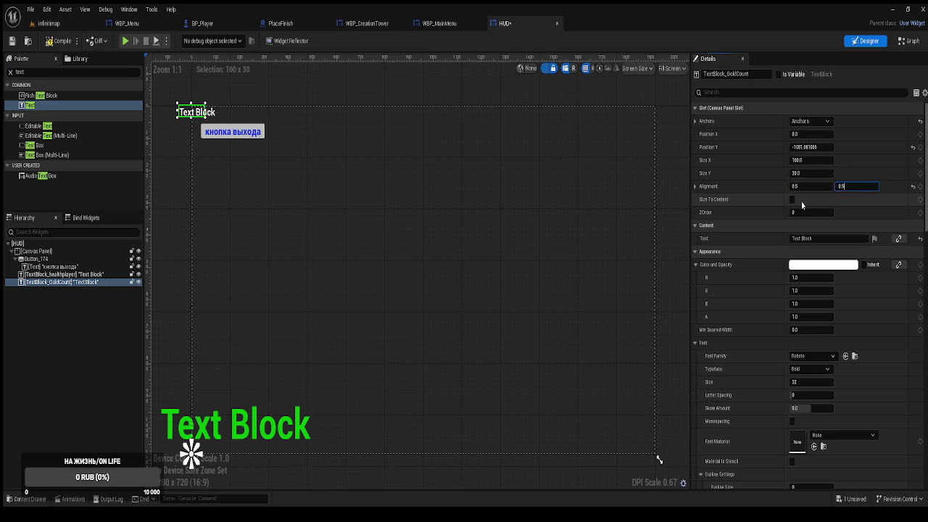
key("Return")
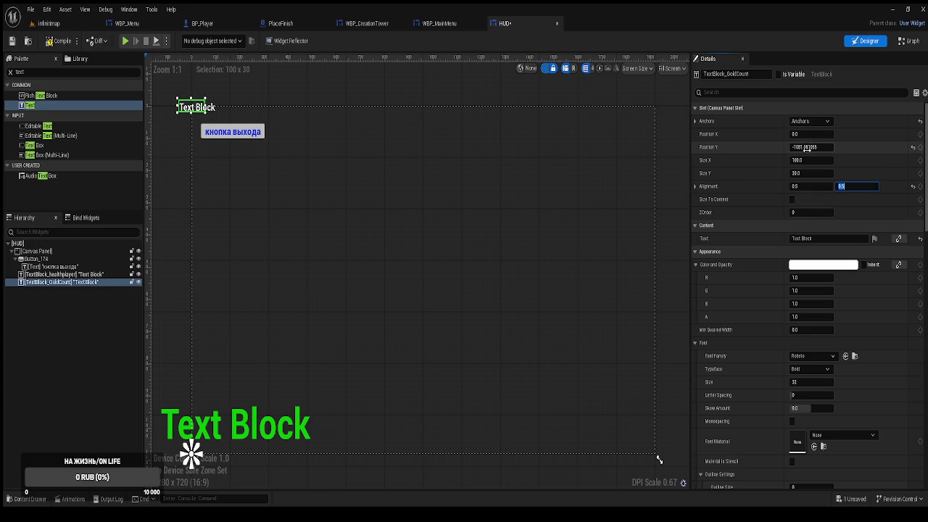
Step: Reset the text block's Size X and Position X/Y back to their defaults
left_click_drag(807, 160, 840, 160)
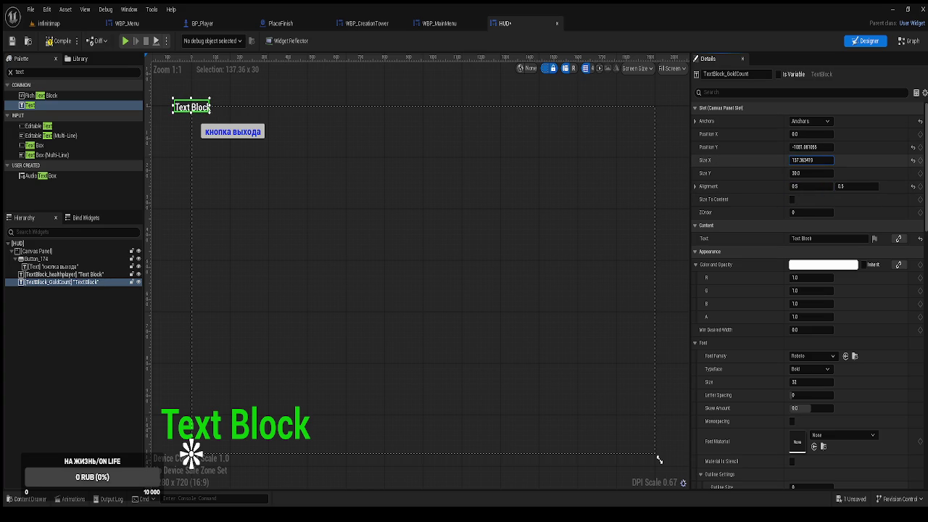
left_click(919, 160)
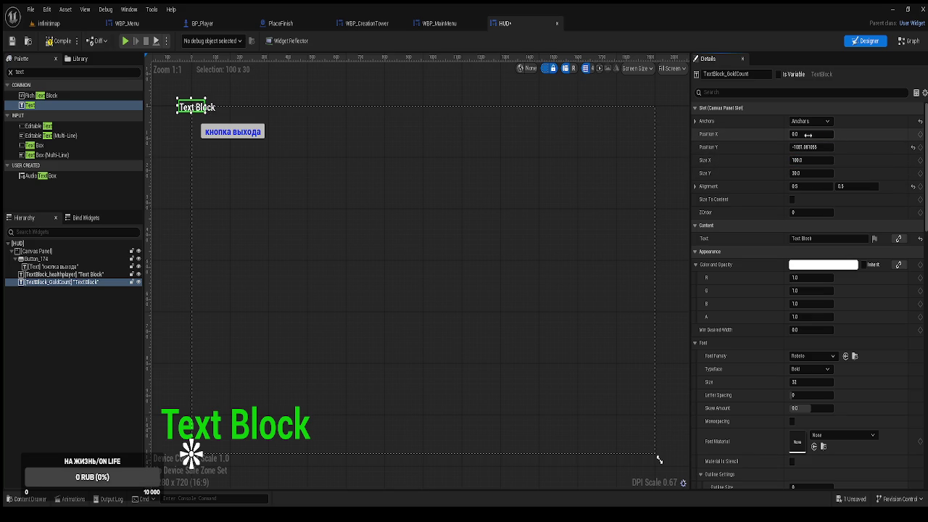
left_click(913, 134)
left_click(913, 147)
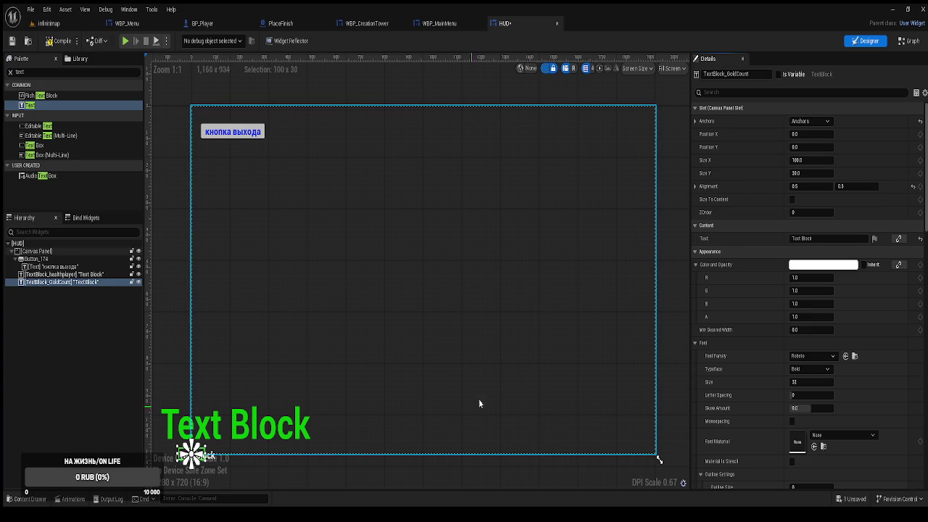
mouse_move(811, 134)
left_mouse_down()
mouse_move(841, 135)
mouse_move(797, 147)
left_mouse_up()
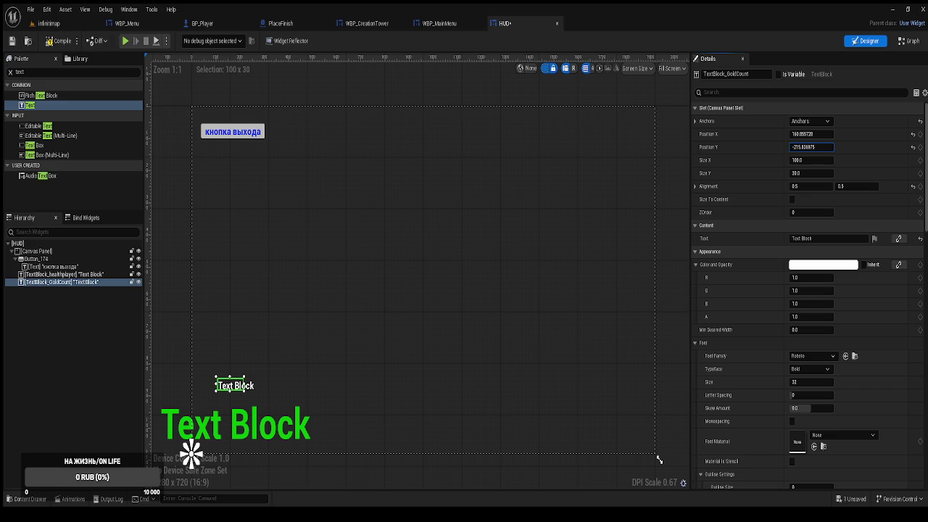
left_click_drag(797, 148, 866, 155)
Step: Set the text block's Position X to 160 and Position Y to -210
left_click(810, 134)
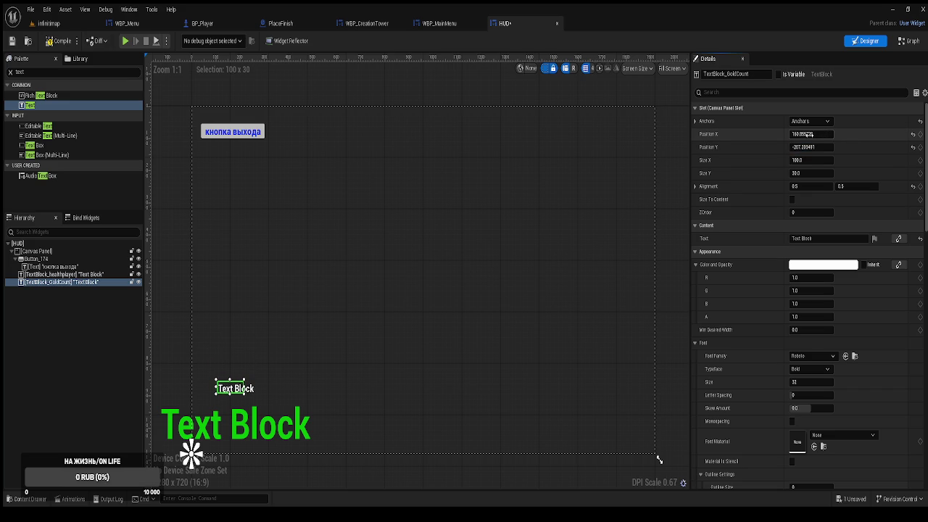
type("160")
key("Tab")
type("2")
key("ctrl+a")
type("-120")
key("Return")
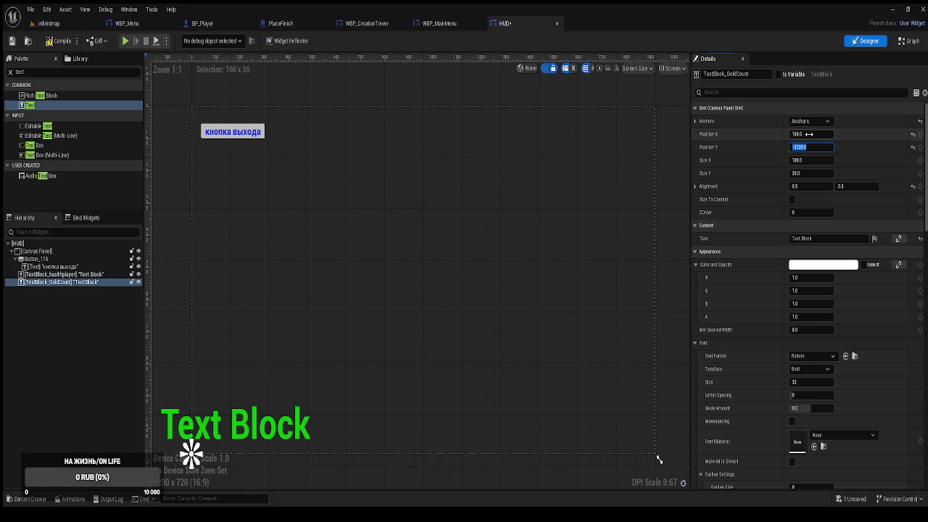
type("-")
key("Return")
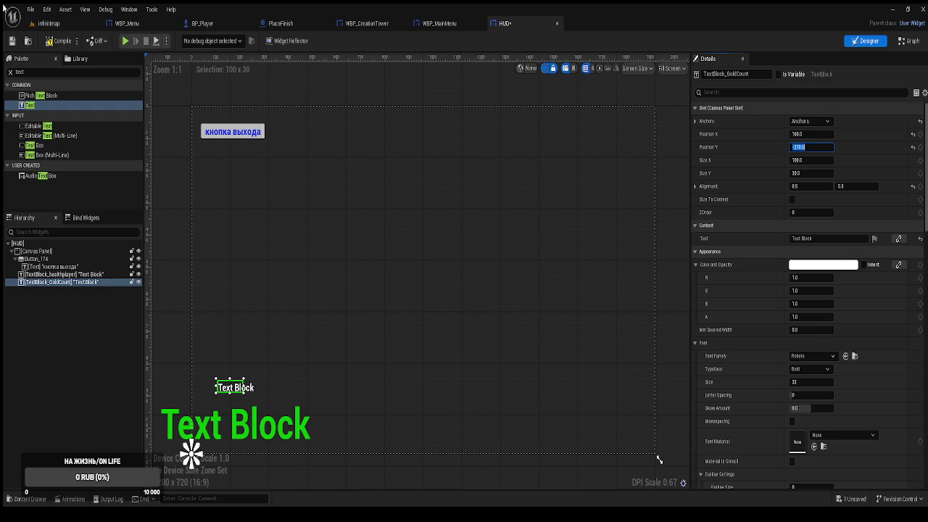
left_click(58, 26)
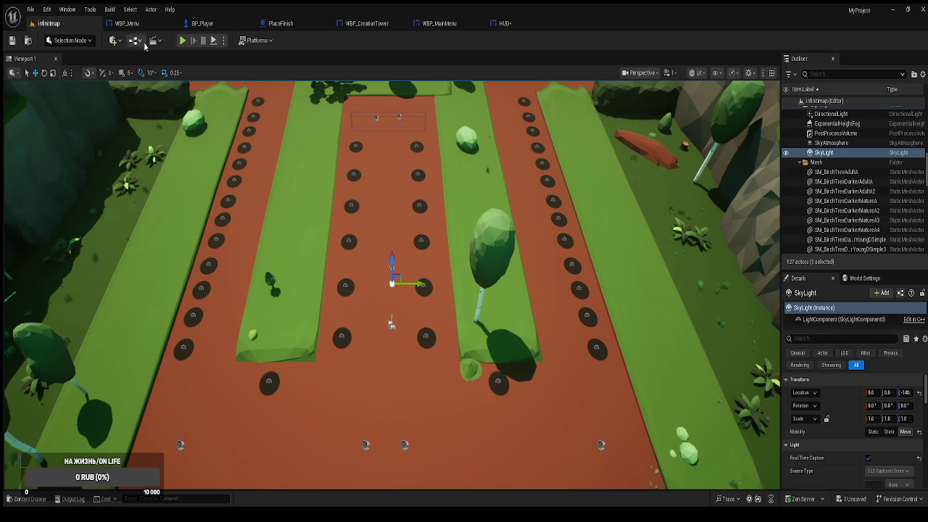
left_click(185, 41)
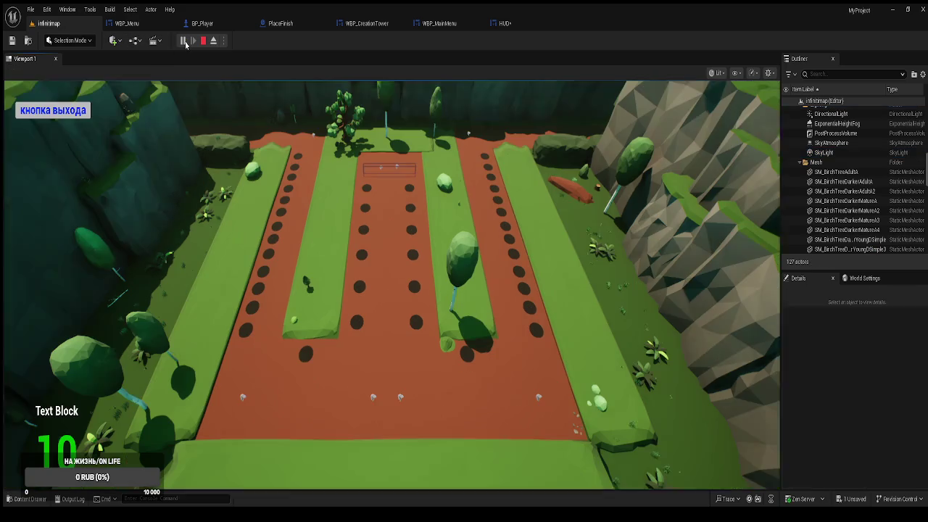
left_click(72, 115)
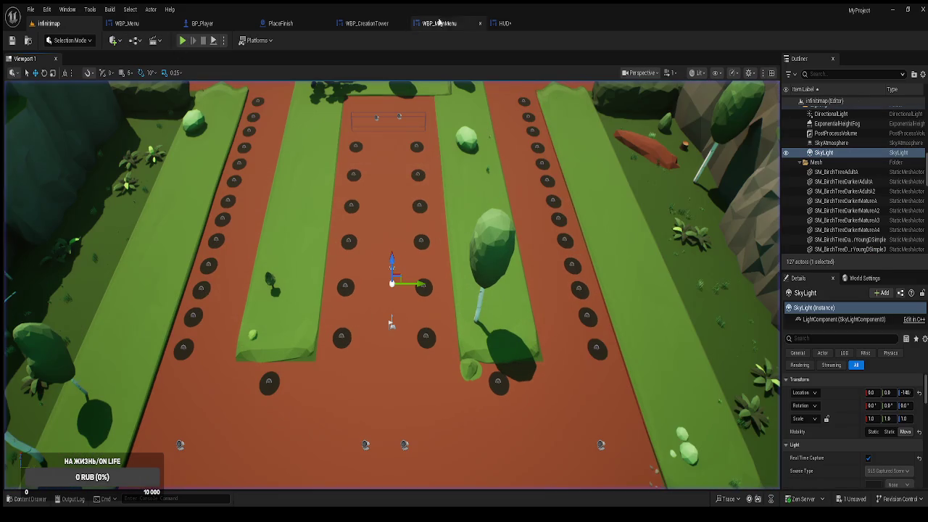
left_click(507, 24)
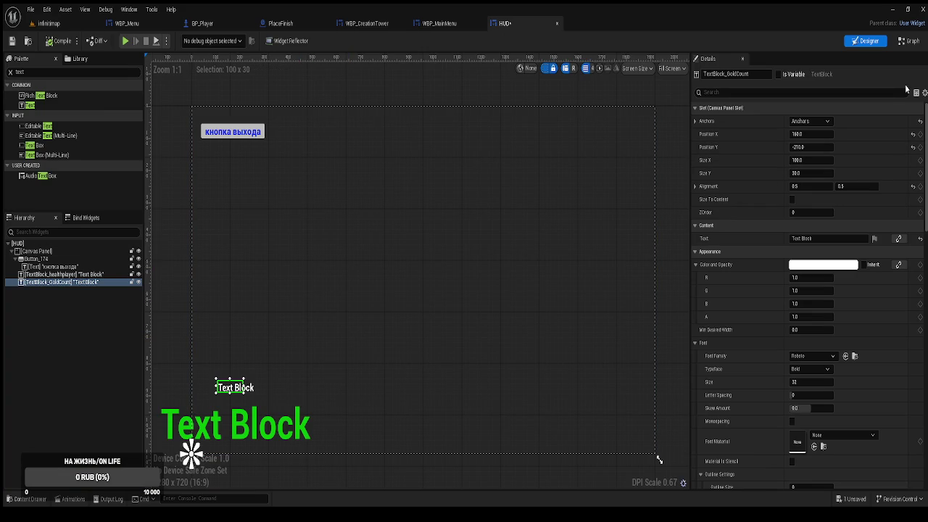
Step: Create a new HUD function named UdpateGoldPlayer next to UpdateHealthPlayer
left_click(917, 43)
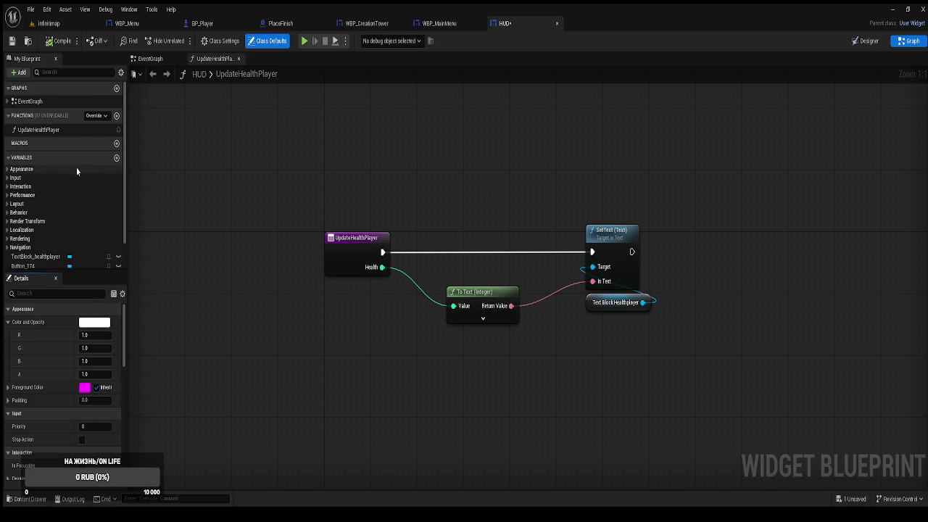
left_click(33, 129)
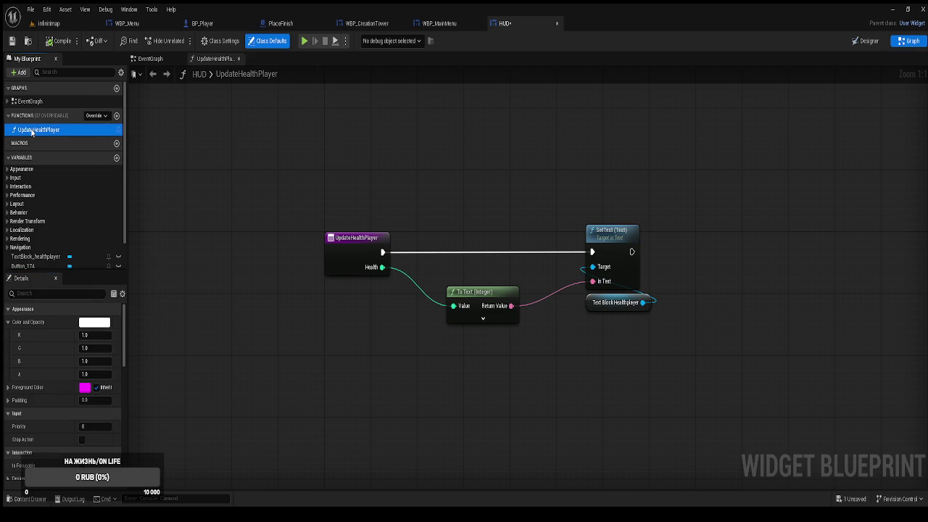
left_click(116, 116)
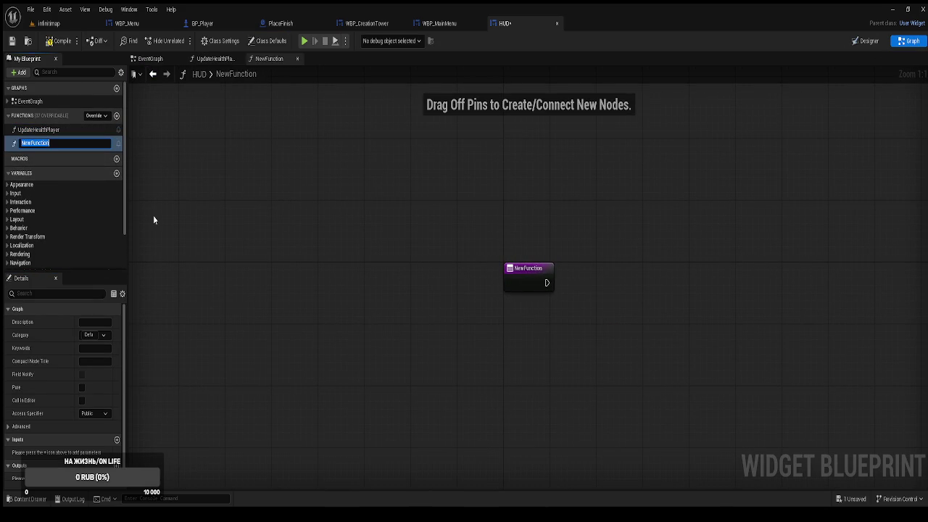
type("U")
type("dpate")
type("GoldPLa")
type("y")
key("BackSpace")
key("BackSpace")
key("BackSpace")
type("layer")
key("Return")
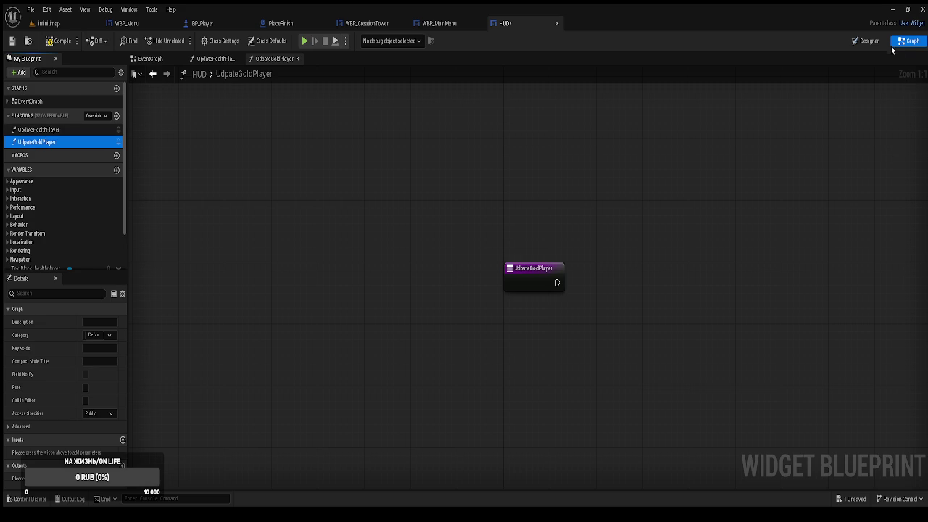
left_click(869, 41)
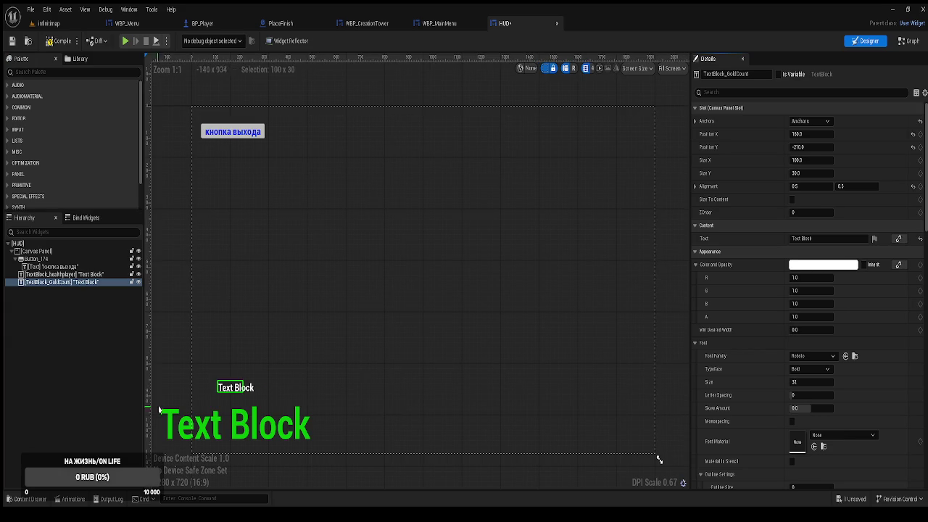
Step: Expose TextBlock_GoldCount as a variable and add a Set Text node targeting it
left_click(780, 75)
left_click(912, 42)
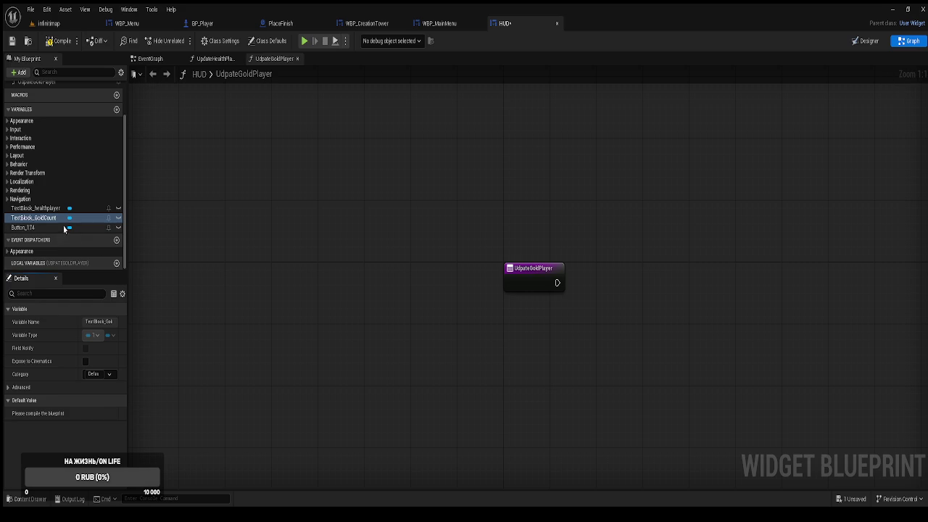
left_click(39, 218)
left_click(549, 344)
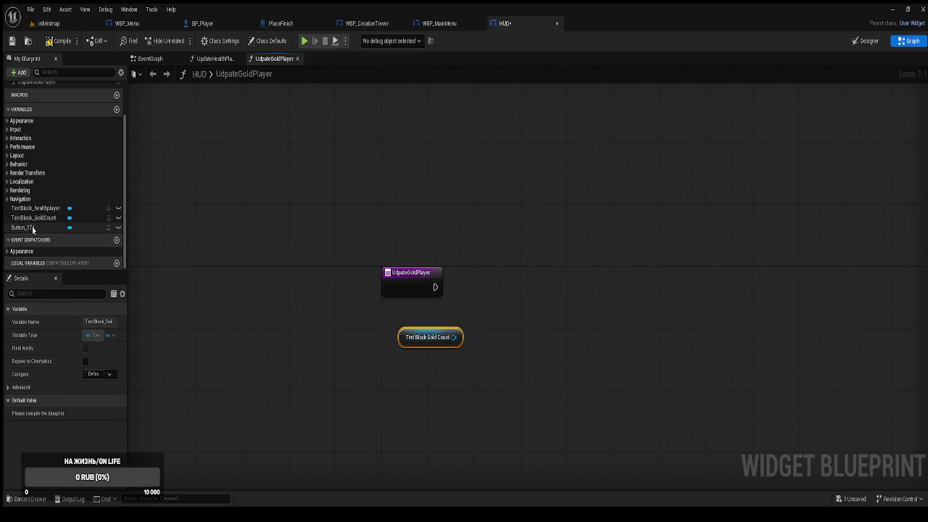
left_click_drag(454, 337, 522, 287)
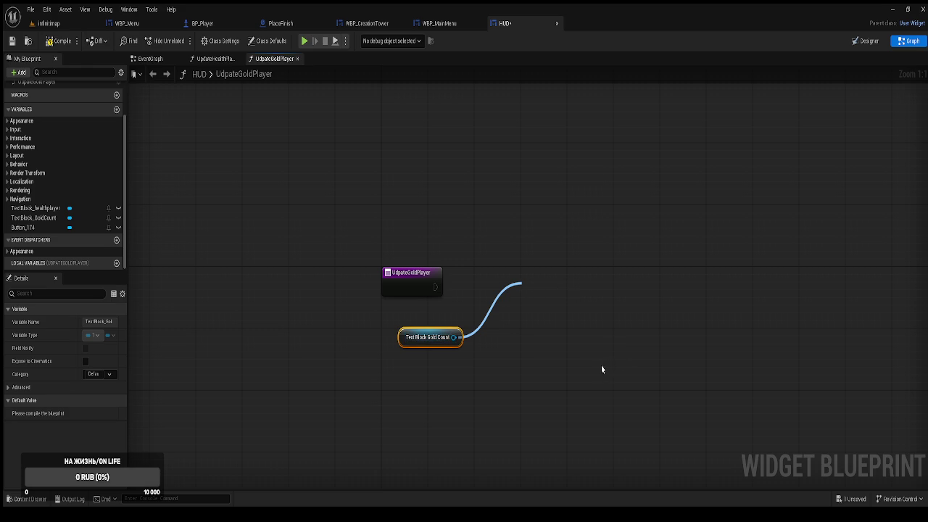
left_click(562, 385)
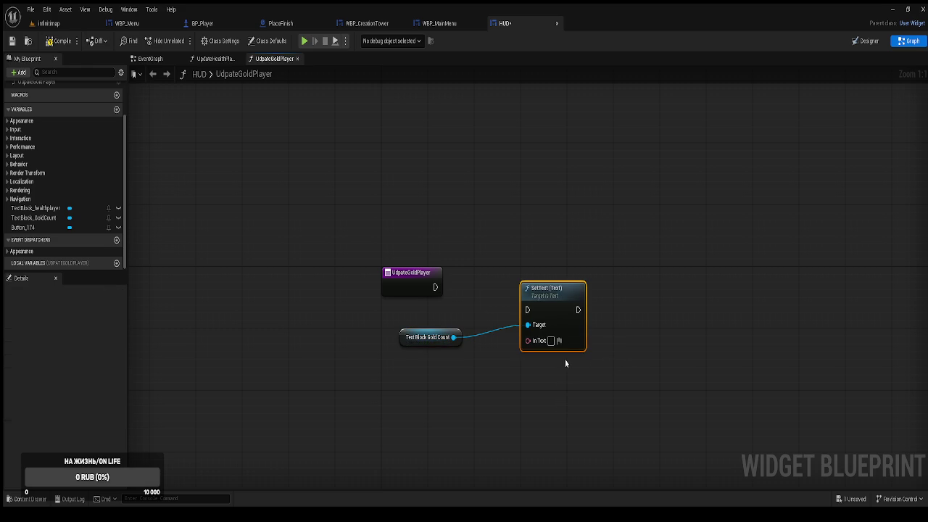
Step: Wire the UdpateGoldPlayer entry into Set Text and break the In Text wire
left_click(212, 58)
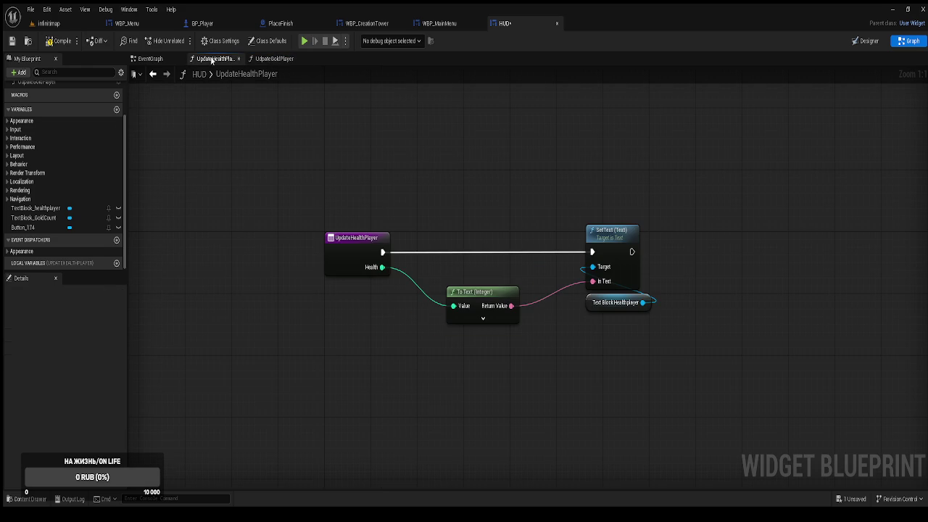
left_click(273, 60)
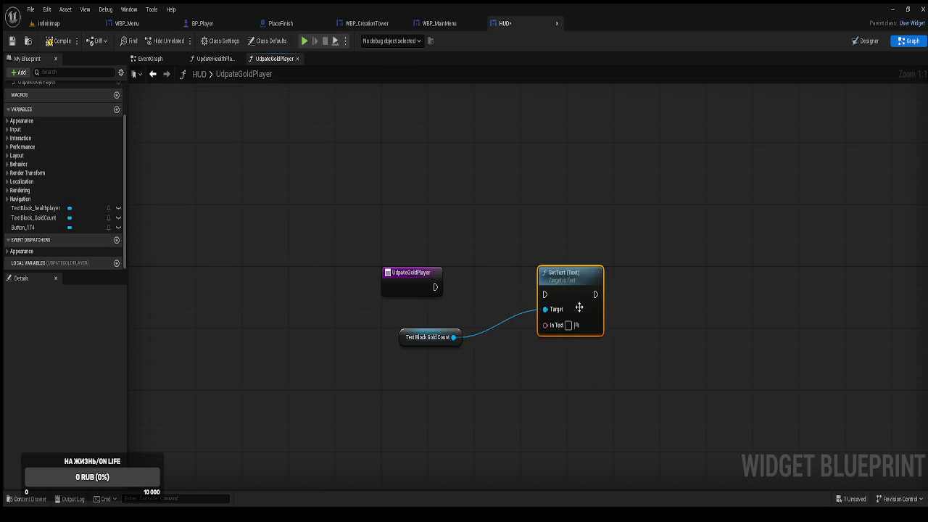
left_click_drag(545, 293, 435, 287)
mouse_move(567, 303)
left_mouse_down()
mouse_move(567, 295)
mouse_move(423, 293)
mouse_move(434, 297)
left_mouse_up()
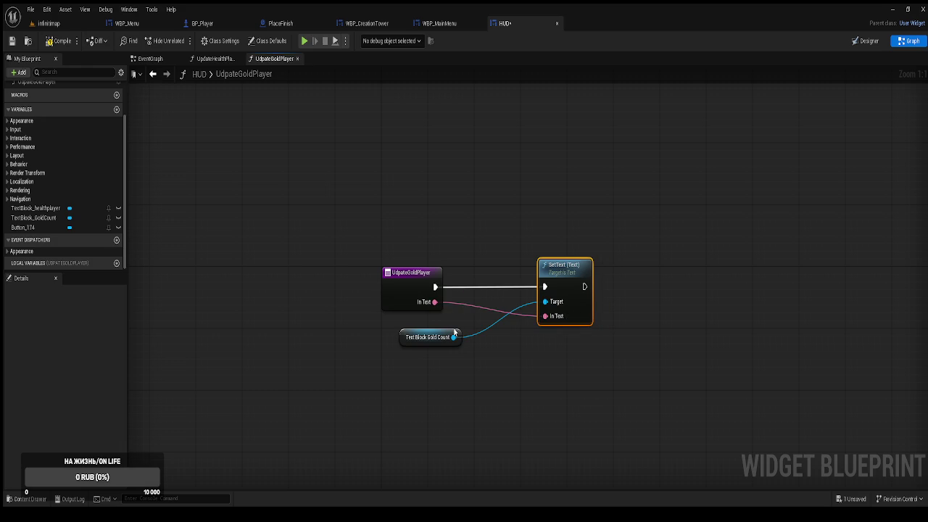
left_click(215, 58)
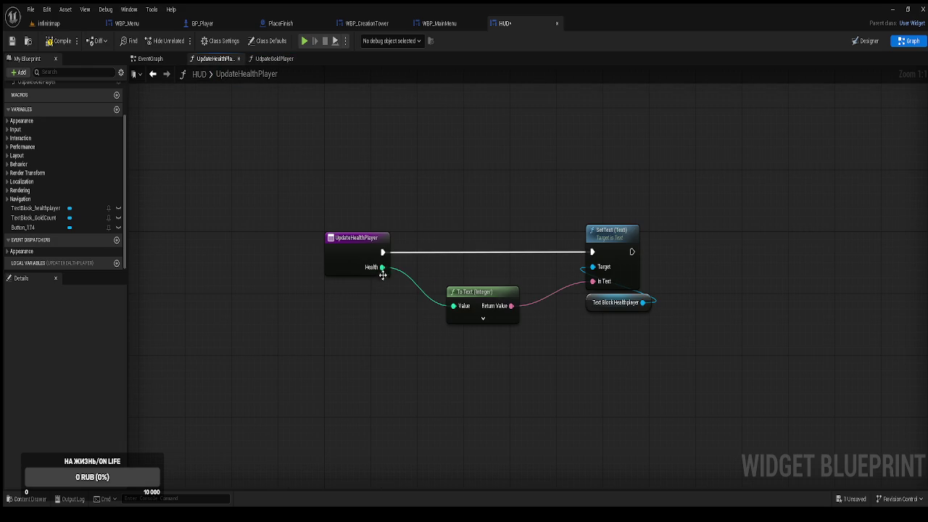
left_click(274, 59)
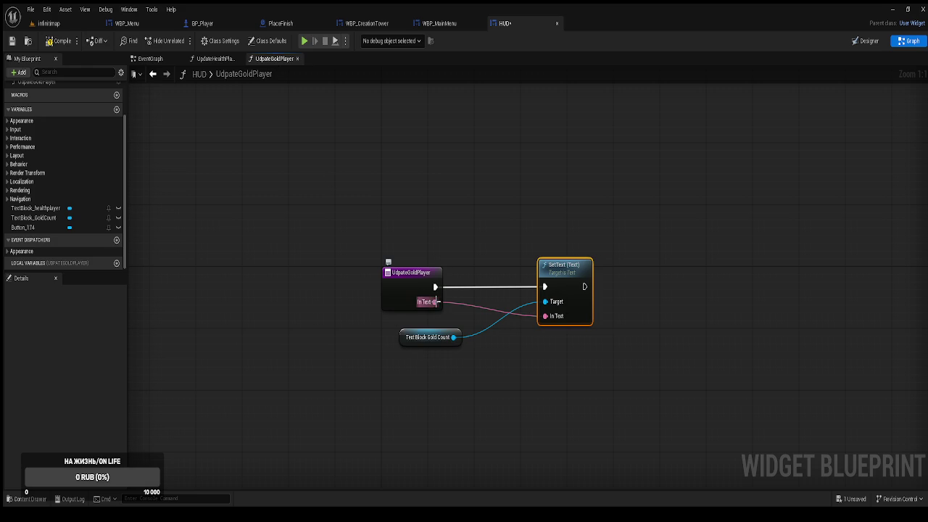
left_click(425, 300, "alt")
left_click(403, 293)
Step: Rename the InText input to Gold, then compile and save the HUD widget
scroll(72, 395, "down", 1)
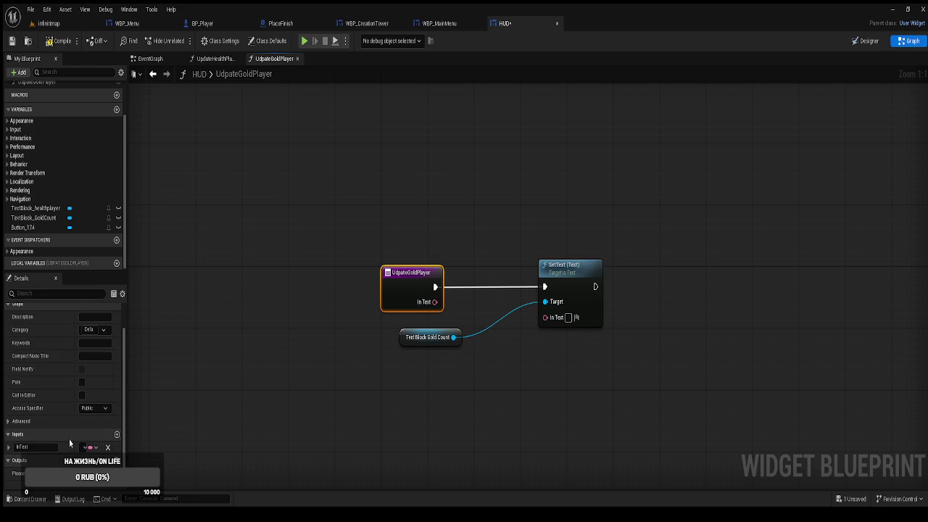
left_click(24, 447)
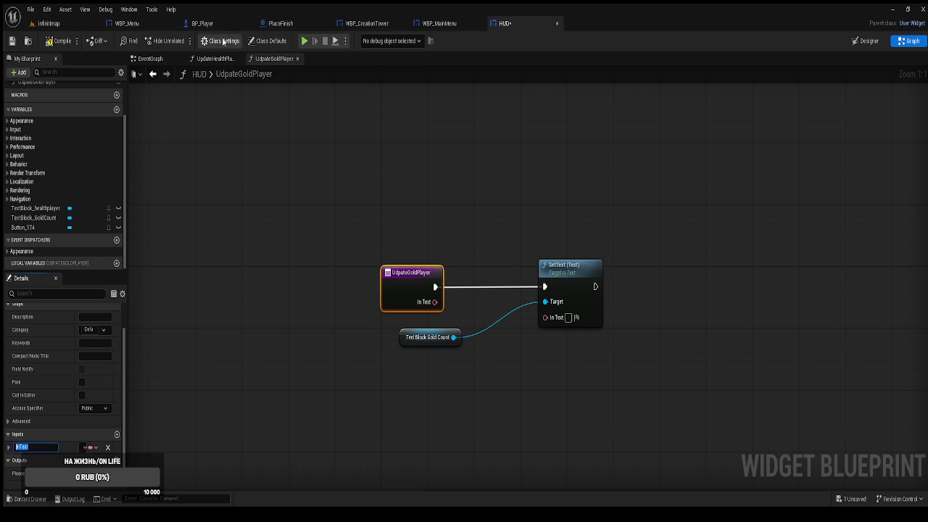
left_click(213, 61)
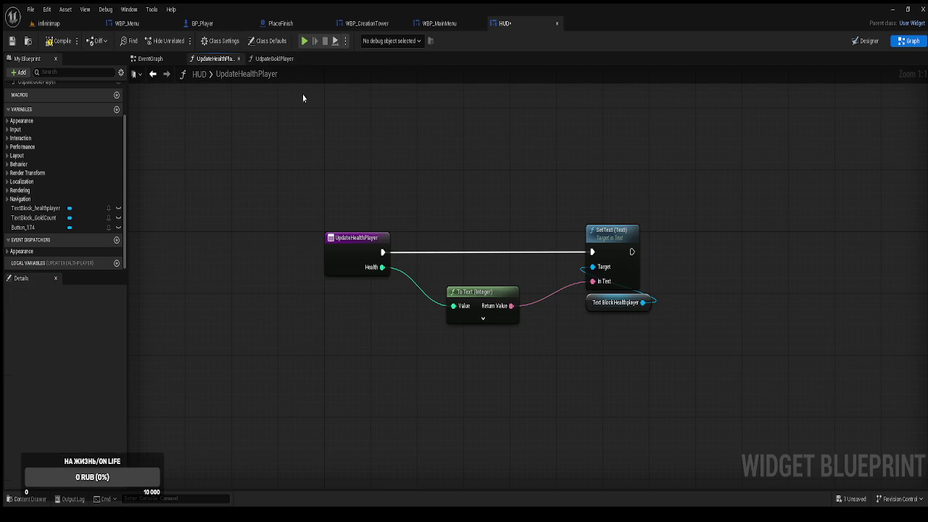
left_click(273, 60)
double_click(29, 447)
type("G")
key("Return")
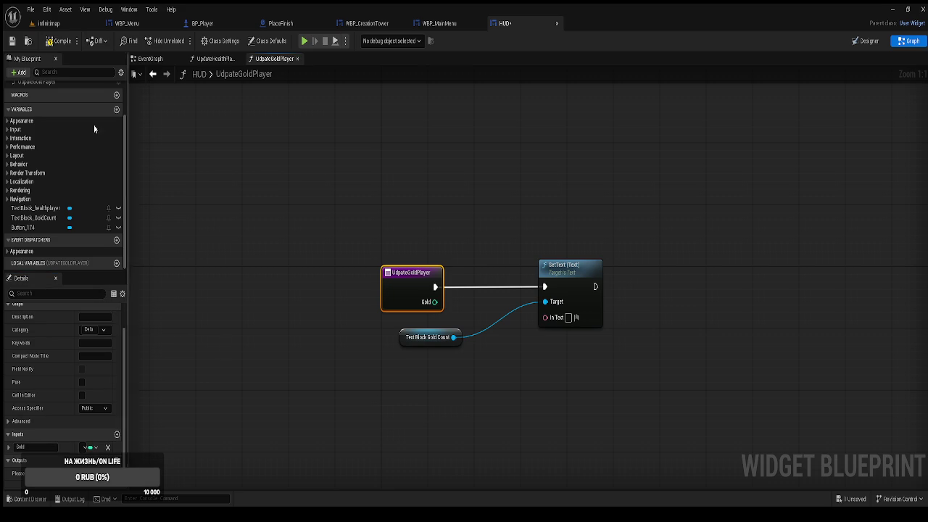
left_click(55, 40)
left_click(12, 42)
Step: Feed Gold into Set Text's In Text through a To Text (Integer) node, recompile and save
left_click(256, 185)
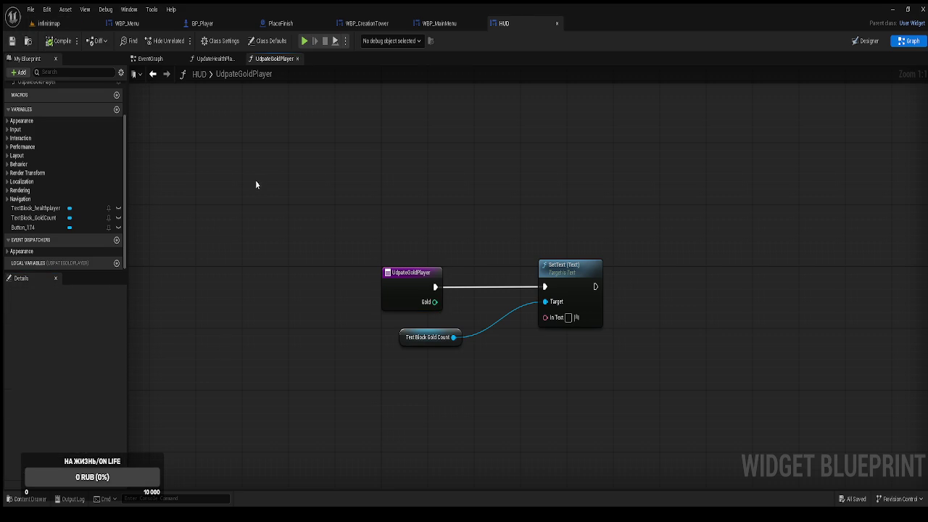
left_click_drag(435, 302, 546, 317)
left_click_drag(492, 264, 486, 233)
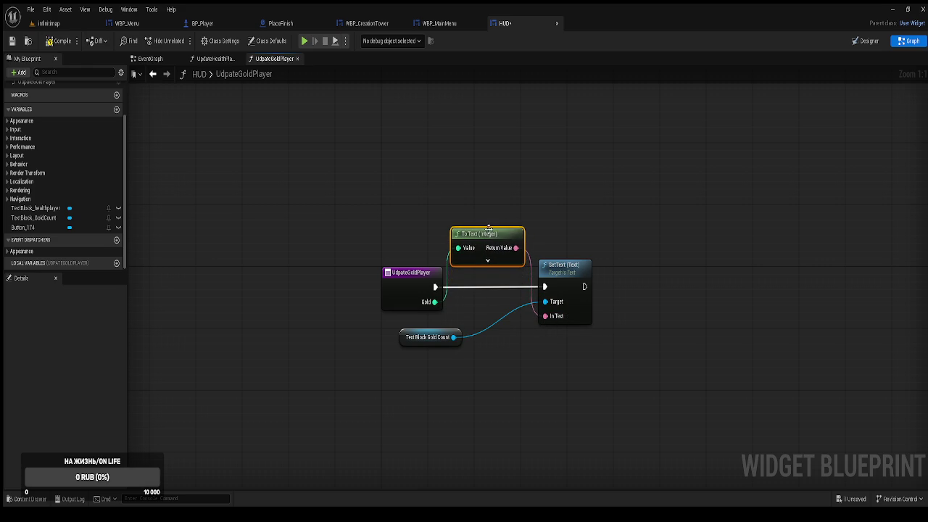
left_click(60, 41)
left_click(214, 136)
key("ctrl+s")
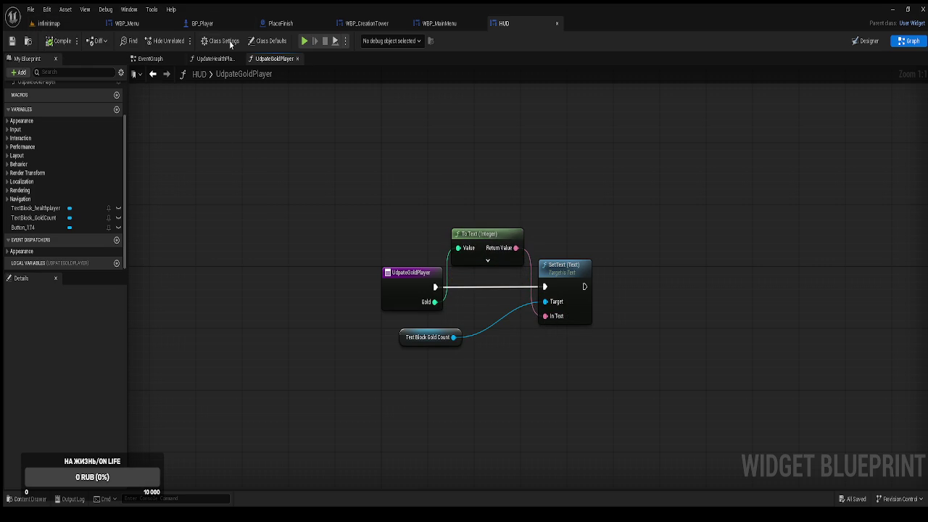
Step: Close the extra blueprint tabs and bring up the content browser in the infinitmap level
middle_click(148, 27)
middle_click(149, 27)
middle_click(148, 28)
middle_click(149, 29)
middle_click(148, 29)
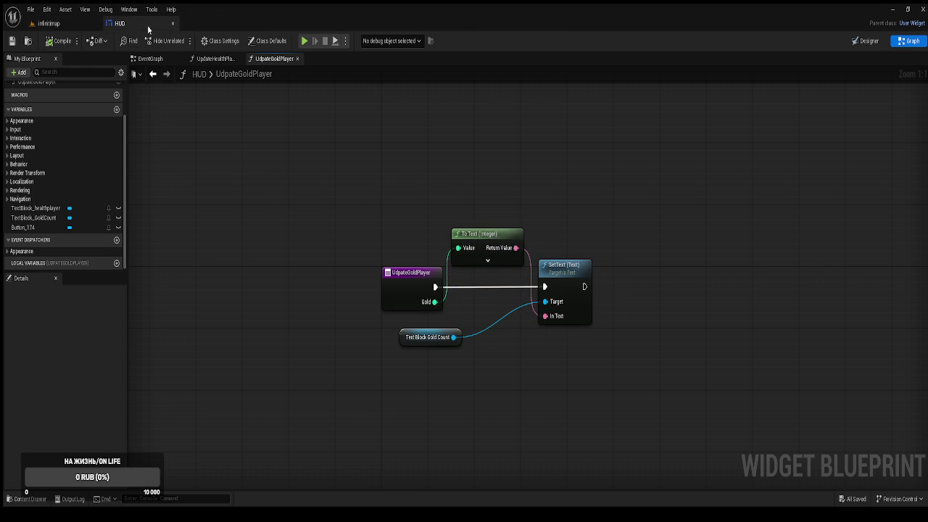
left_click(71, 28)
key("ctrl+space")
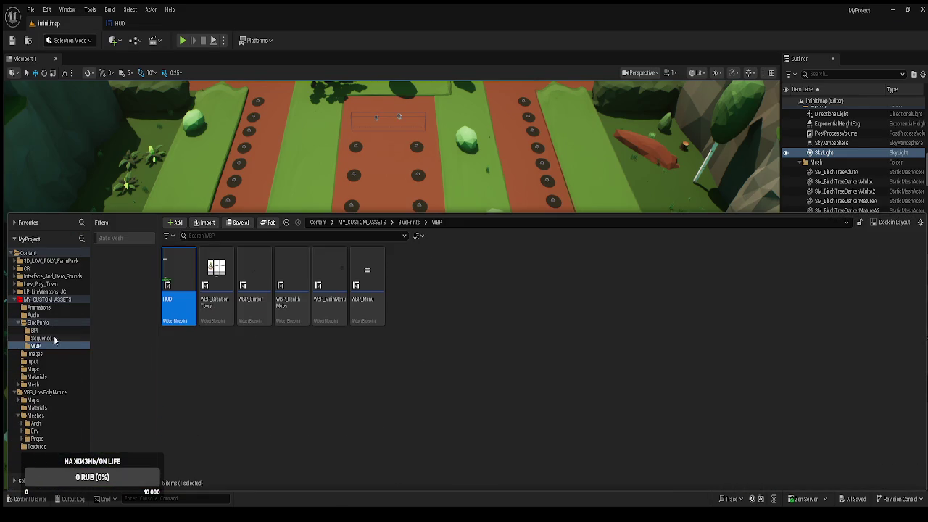
Step: Open BP_Gold from the BluePrints folder and frame its Event Destroyed logic
left_click(39, 323)
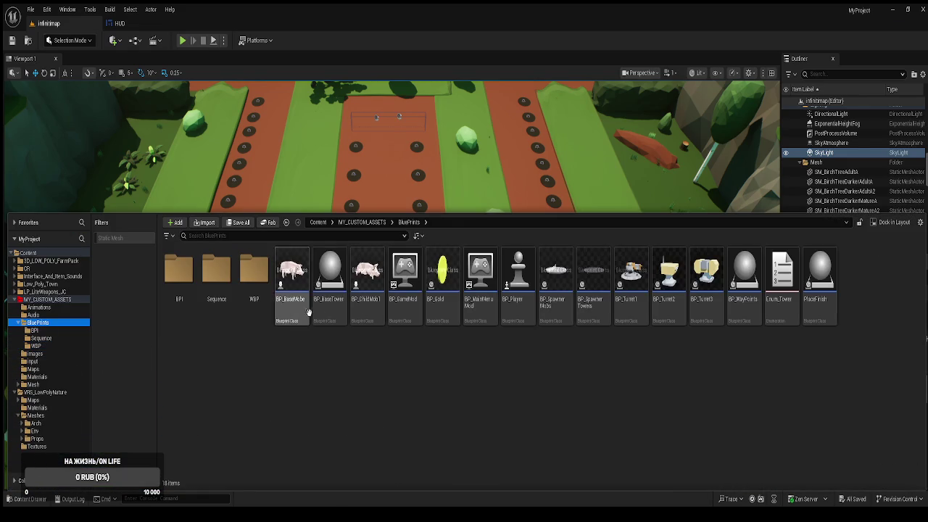
left_click(447, 317)
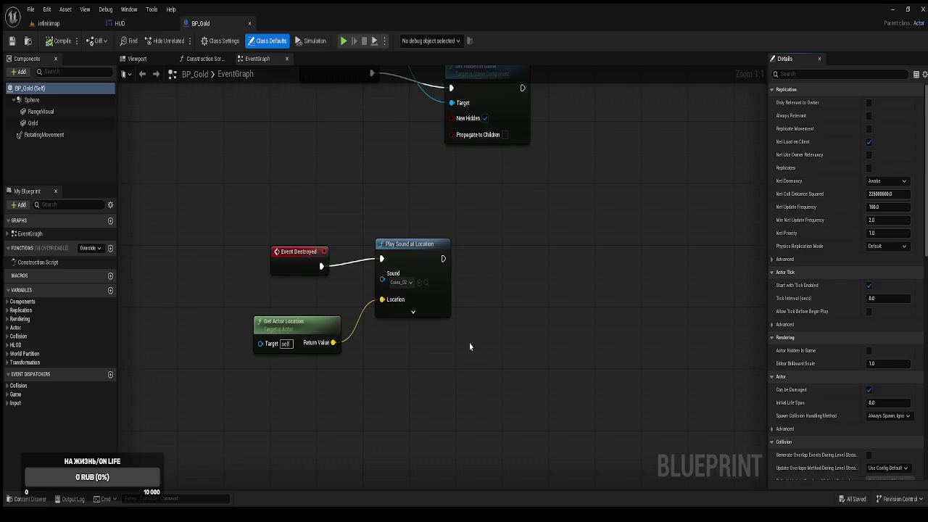
mouse_move(541, 228)
left_mouse_down()
mouse_move(566, 507)
mouse_move(580, 519)
mouse_move(583, 320)
left_mouse_up()
scroll(583, 320, "down", 3)
scroll(546, 261, "up", 2)
scroll(481, 362, "down", 1)
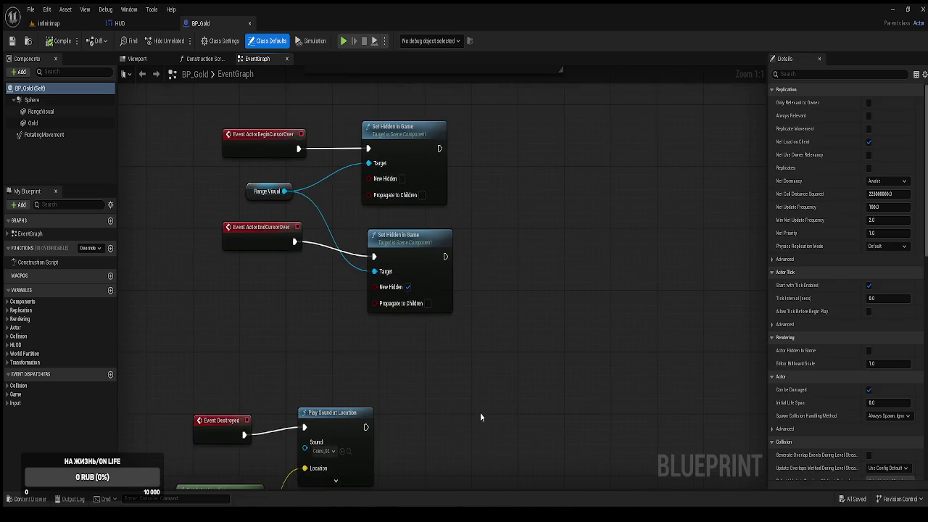
scroll(507, 374, "up", 2)
scroll(514, 290, "down", 2)
left_click_drag(513, 278, 510, 211)
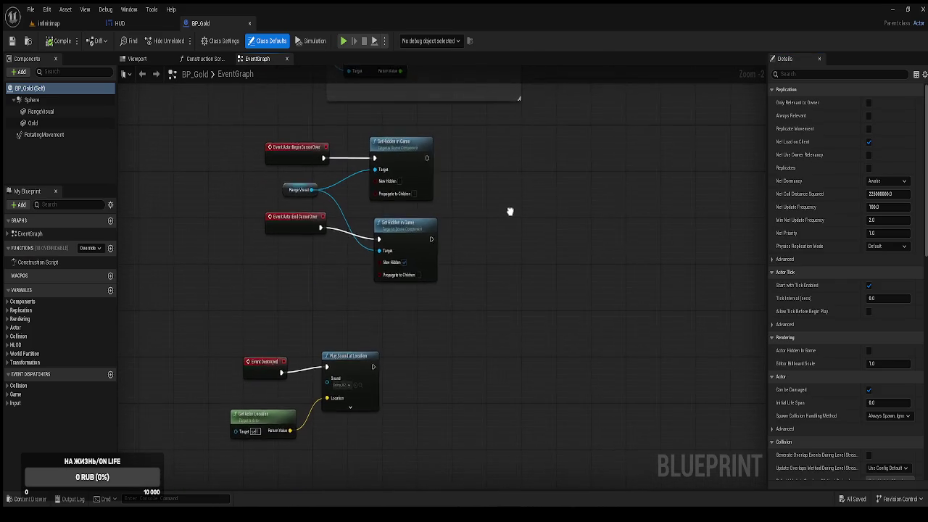
left_click_drag(399, 388, 412, 266)
left_click_drag(289, 295, 299, 278)
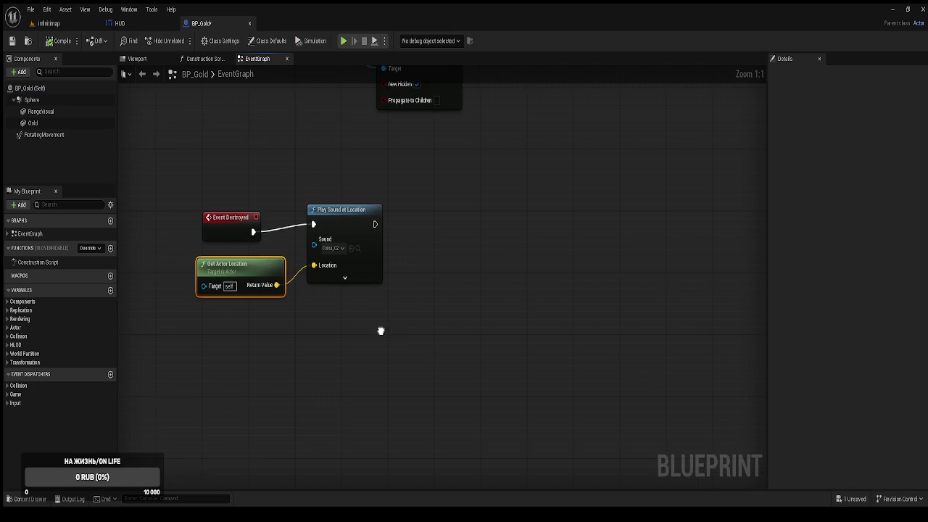
left_click_drag(380, 335, 455, 374)
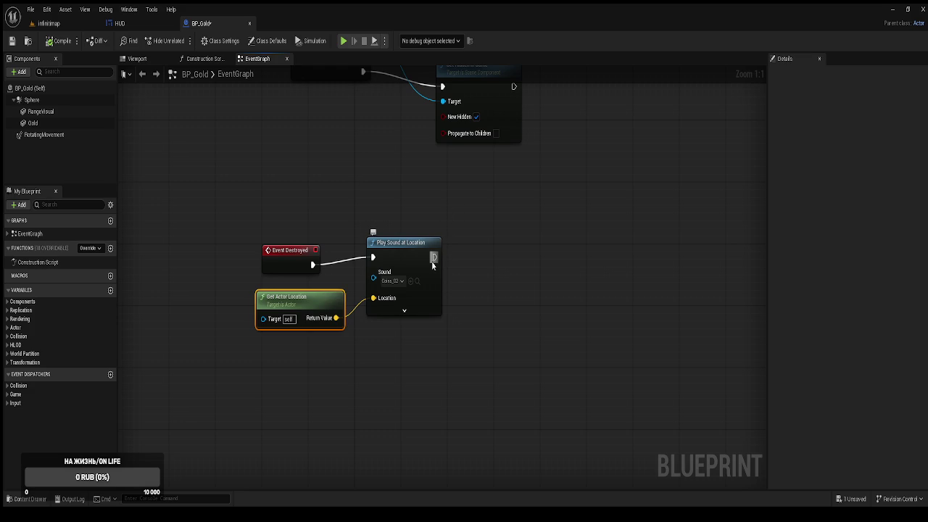
left_click_drag(520, 377, 487, 417)
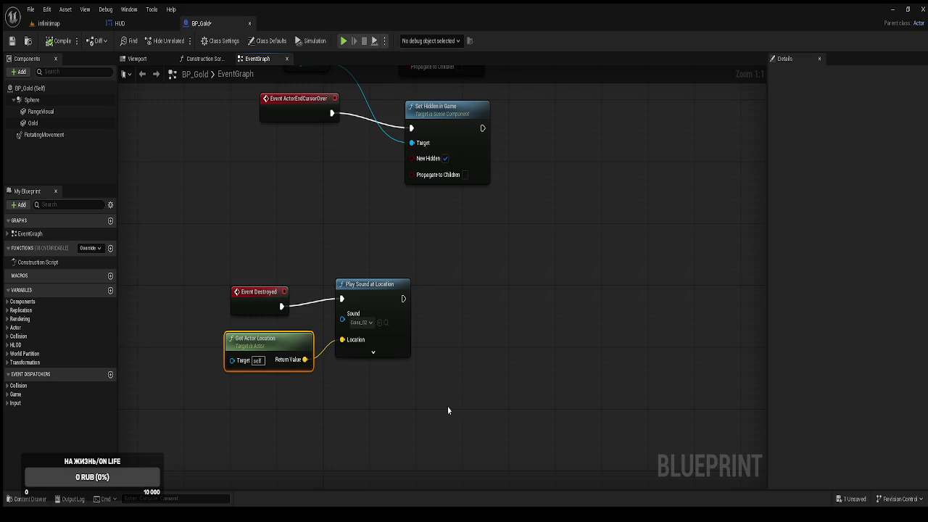
Step: Add Get Player Pawn with a Ref Player call that runs after Play Sound
key("ctrl+v")
mouse_move(477, 410)
left_mouse_down()
mouse_move(397, 409)
mouse_move(480, 360)
mouse_move(477, 351)
left_mouse_up()
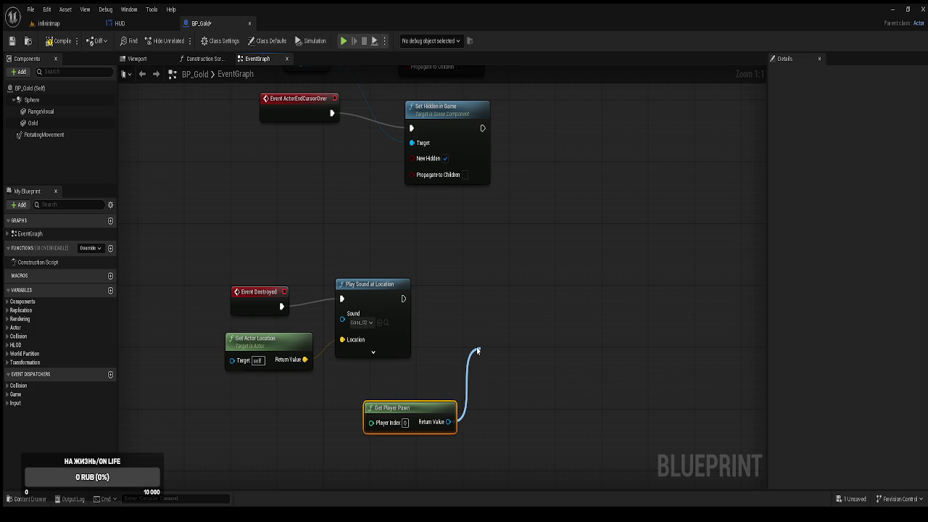
left_click_drag(478, 352, 494, 289)
mouse_move(404, 299)
left_mouse_down()
mouse_move(468, 313)
mouse_move(494, 304)
mouse_move(390, 253)
left_mouse_up()
mouse_move(429, 282)
left_mouse_down()
mouse_move(477, 286)
mouse_move(503, 269)
left_mouse_up()
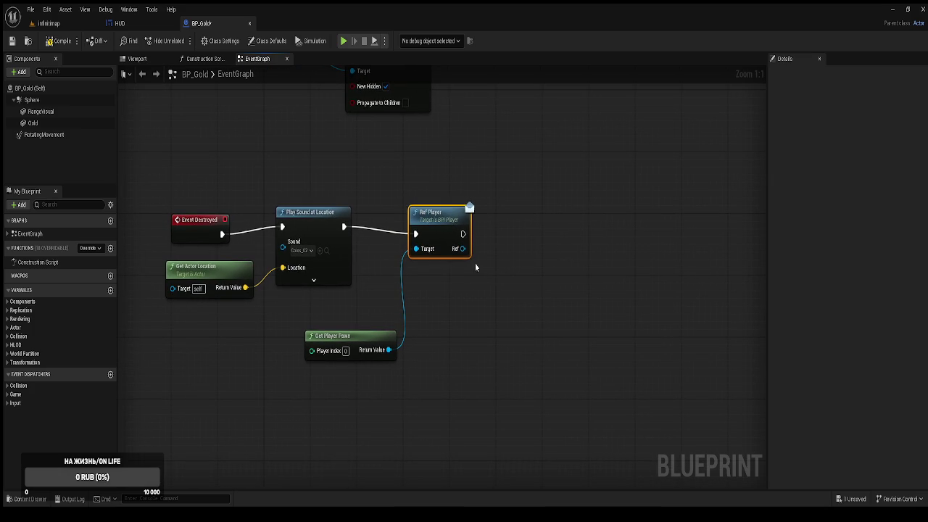
left_click(80, 26)
key("ctrl+space")
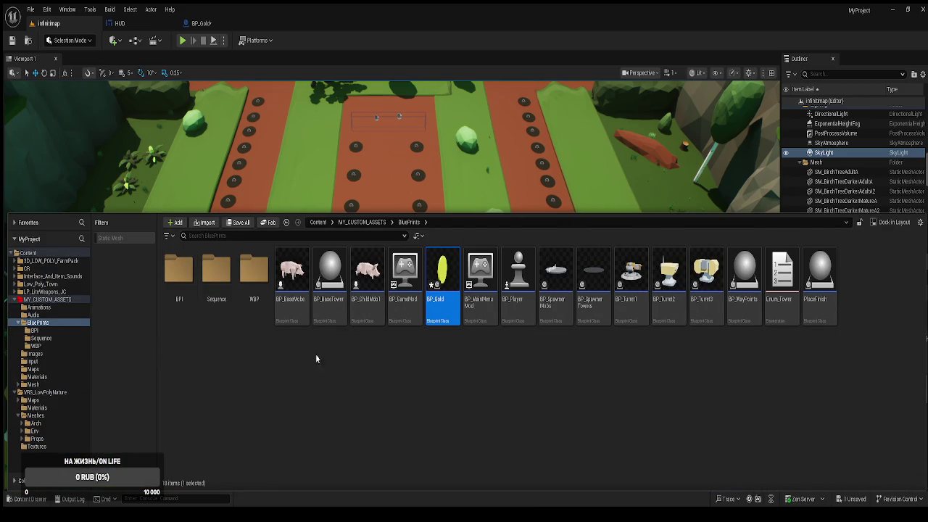
Step: In BP_Player, duplicate the health variable into an integer Gold defaulting to 10 and compile
left_click(526, 297)
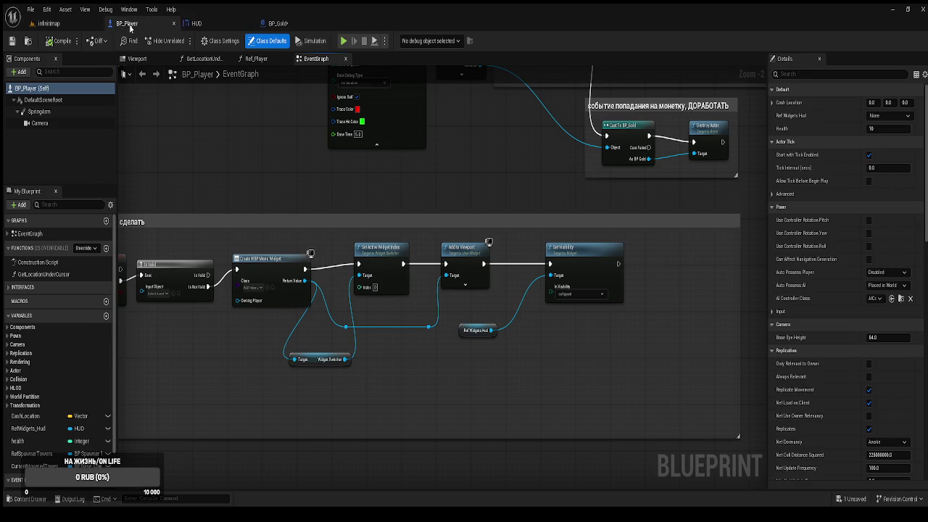
left_click_drag(190, 316, 290, 222)
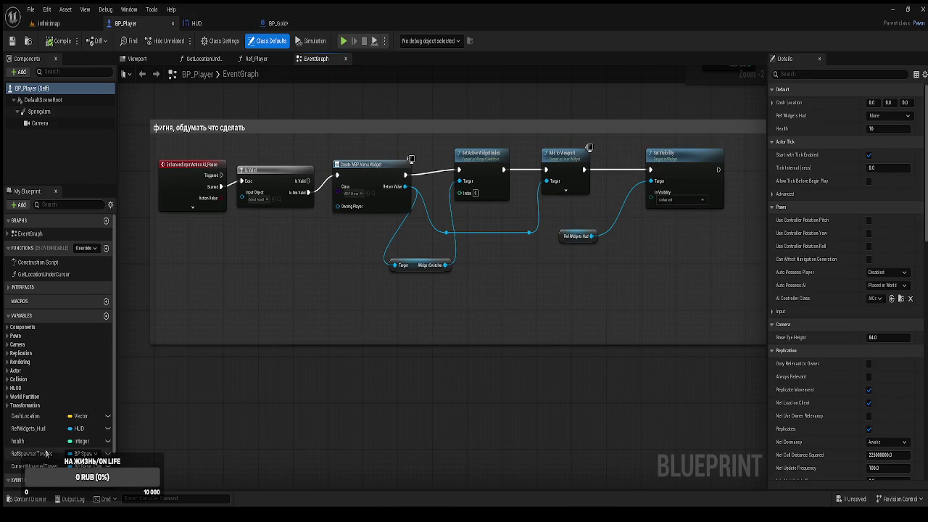
left_click(29, 441)
key("ctrl+d")
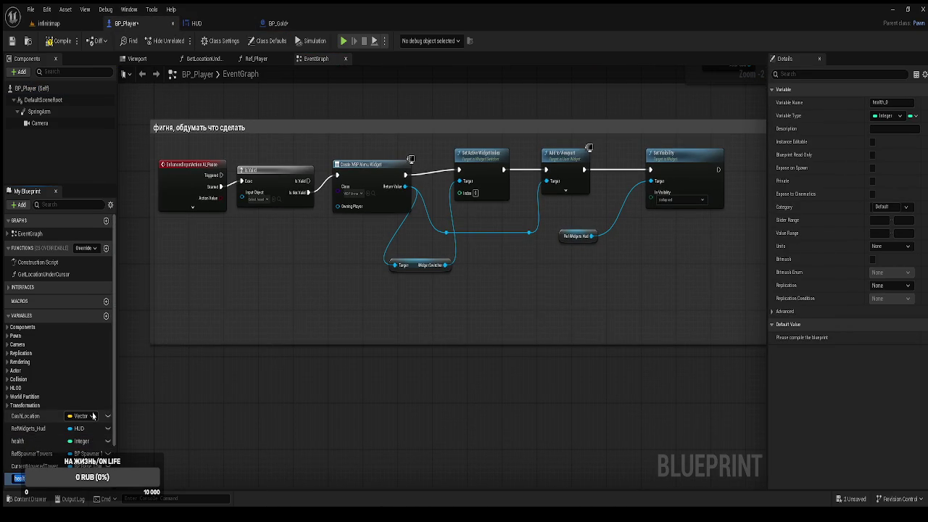
type("0")
key("Return")
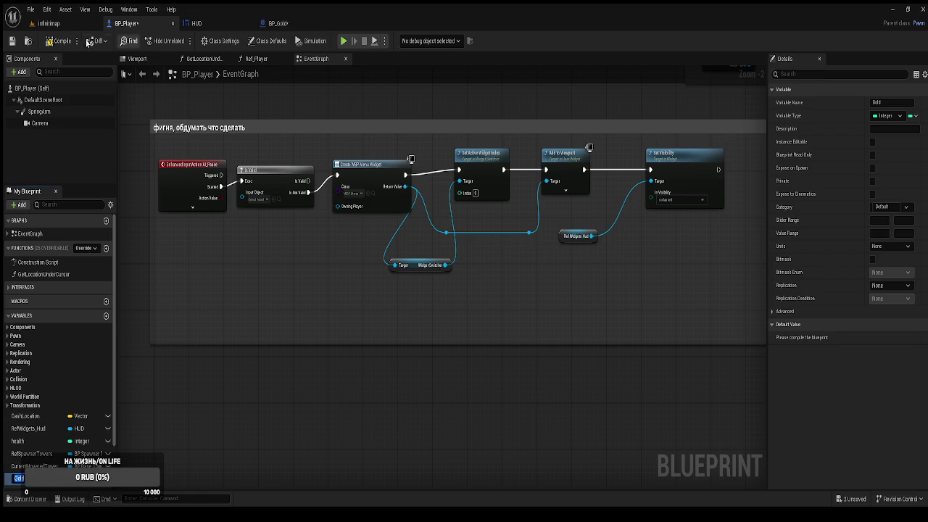
left_click(60, 42)
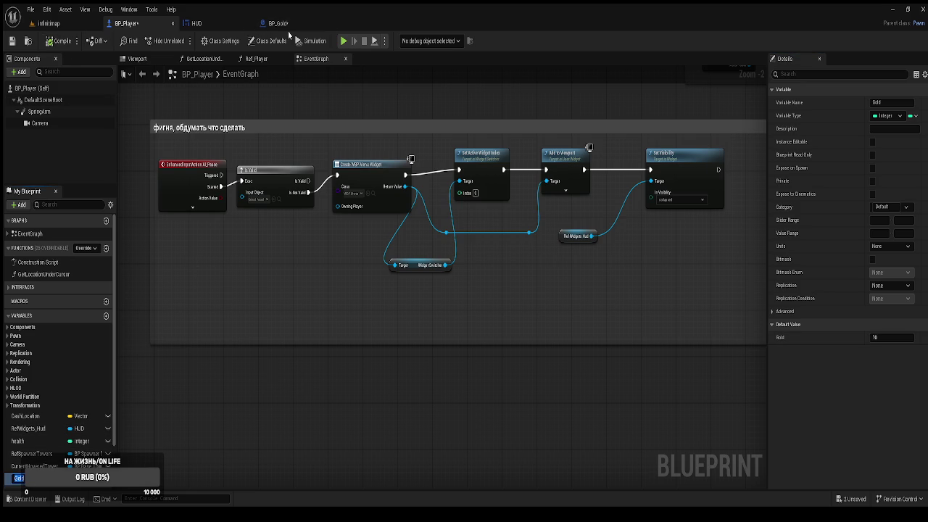
left_click(285, 28)
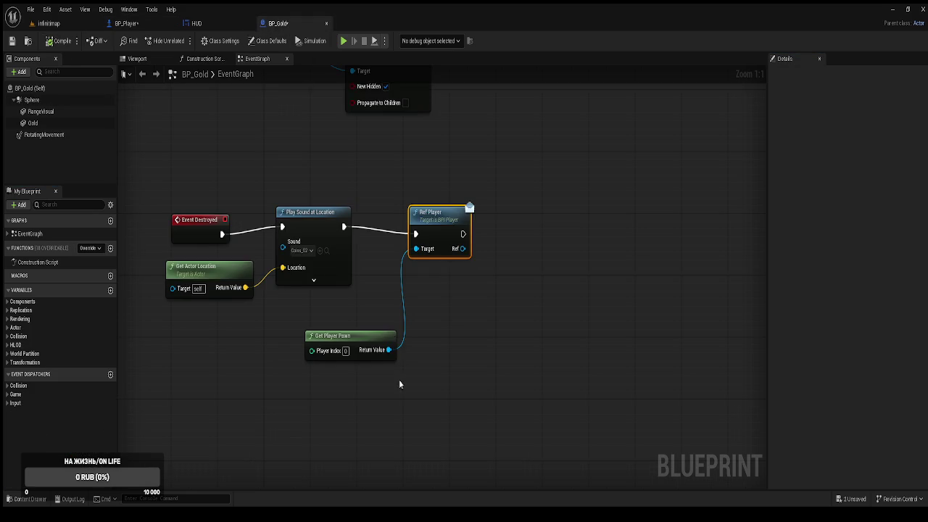
Step: Add an Is Valid check on the Ref Player output in BP_Gold
scroll(399, 383, "up", 1)
scroll(472, 346, "down", 1)
scroll(534, 341, "up", 1)
scroll(230, 235, "down", 1)
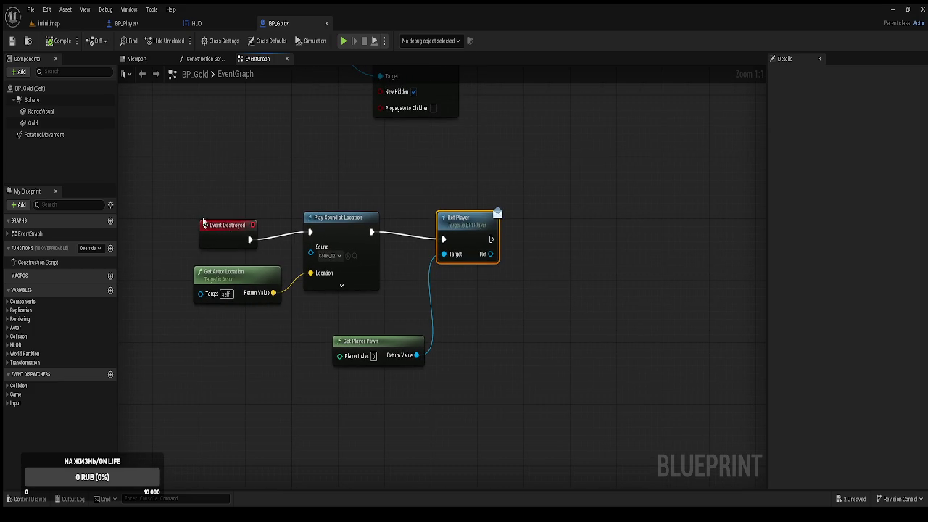
scroll(279, 270, "down", 1)
scroll(540, 339, "up", 1)
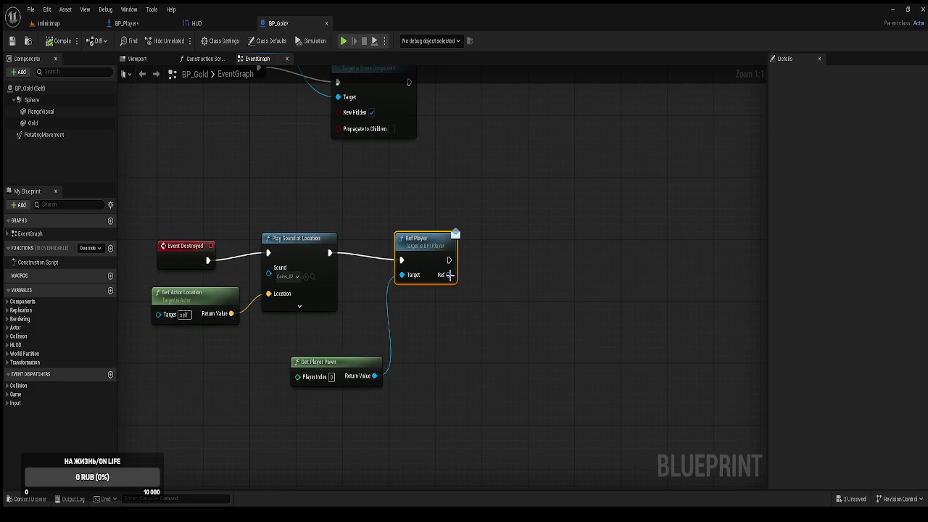
mouse_move(451, 277)
left_mouse_down()
mouse_move(551, 250)
mouse_move(527, 250)
left_mouse_up()
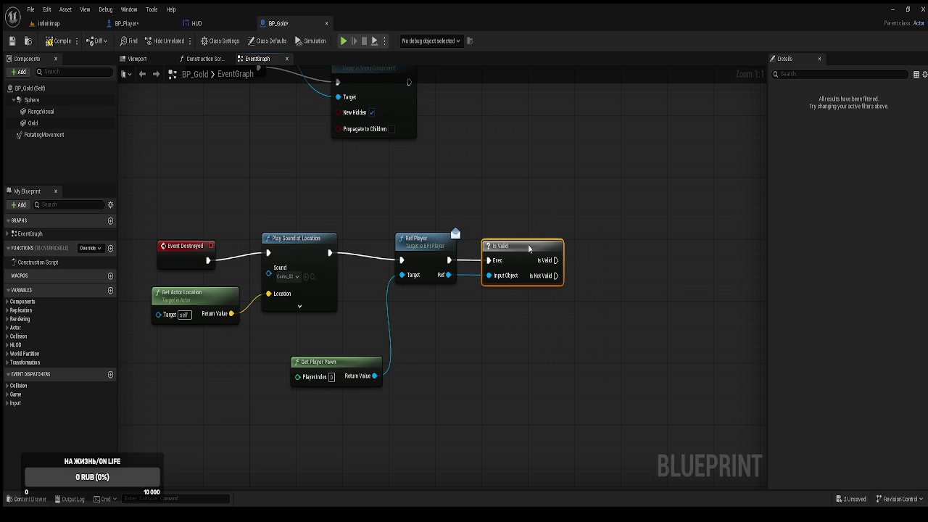
left_click_drag(646, 238, 544, 246)
left_click_drag(437, 270, 452, 272)
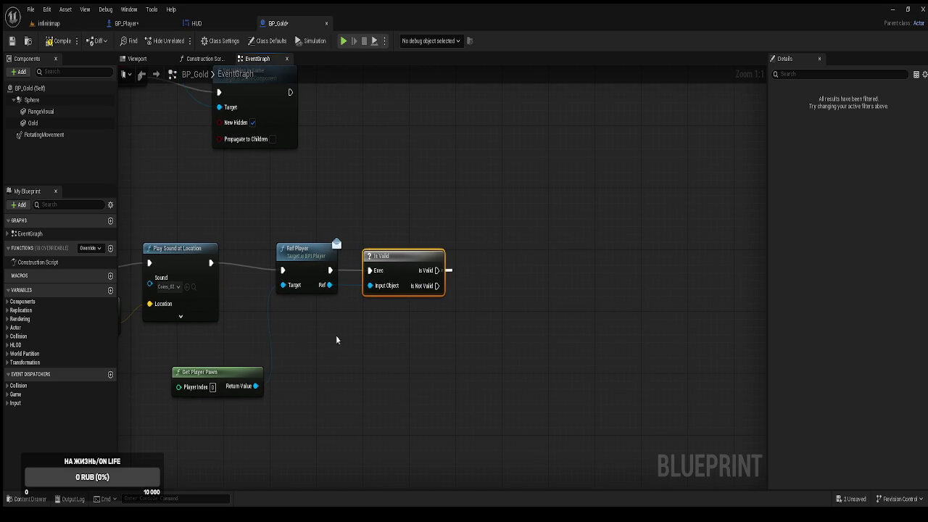
Step: Set the player's Gold to Gold plus an amount when Is Valid passes
left_click_drag(329, 293, 392, 336)
key("Return")
left_click_drag(456, 338, 399, 326)
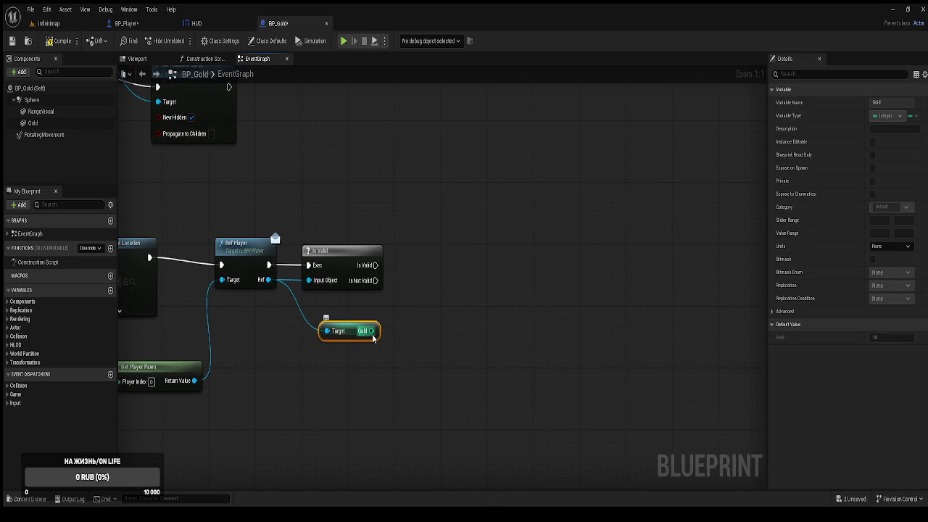
left_click_drag(373, 338, 434, 289)
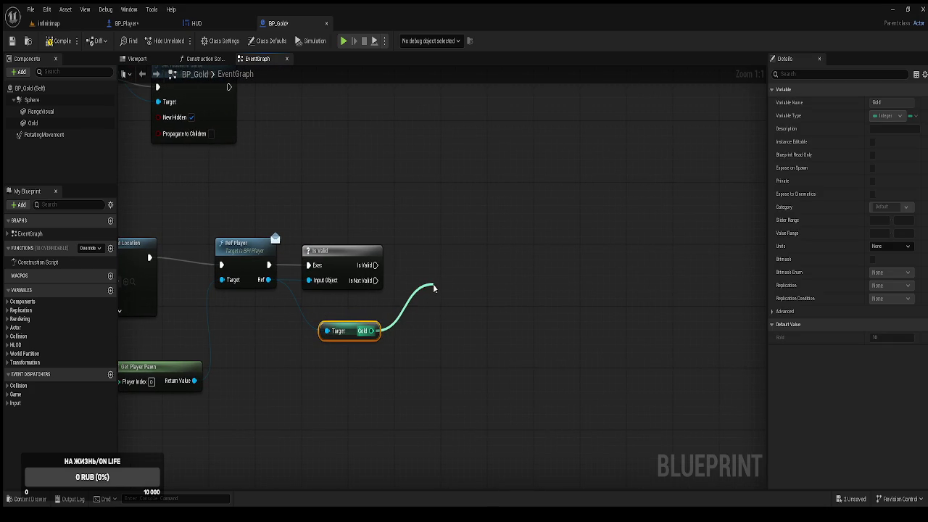
left_click_drag(433, 288, 435, 286)
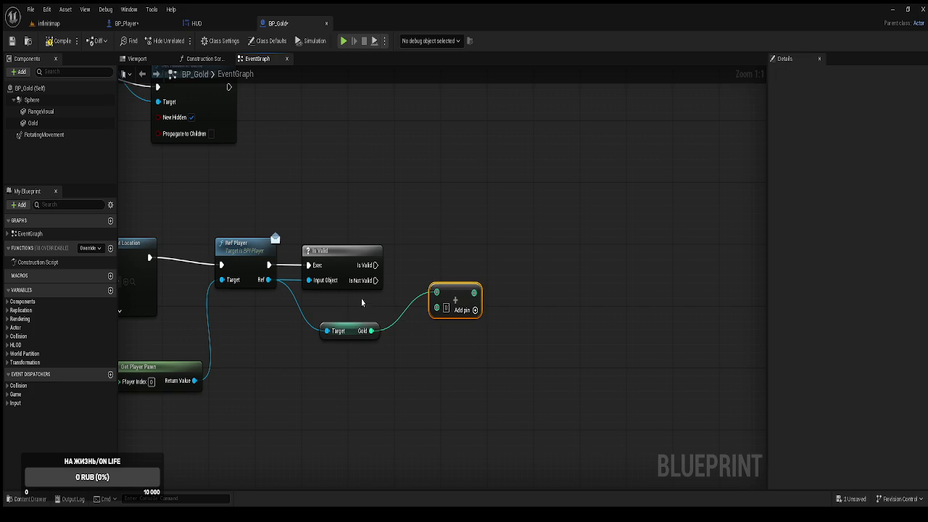
mouse_move(269, 280)
left_mouse_down()
mouse_move(497, 232)
mouse_move(509, 258)
mouse_move(539, 268)
mouse_move(534, 305)
mouse_move(507, 246)
left_mouse_up()
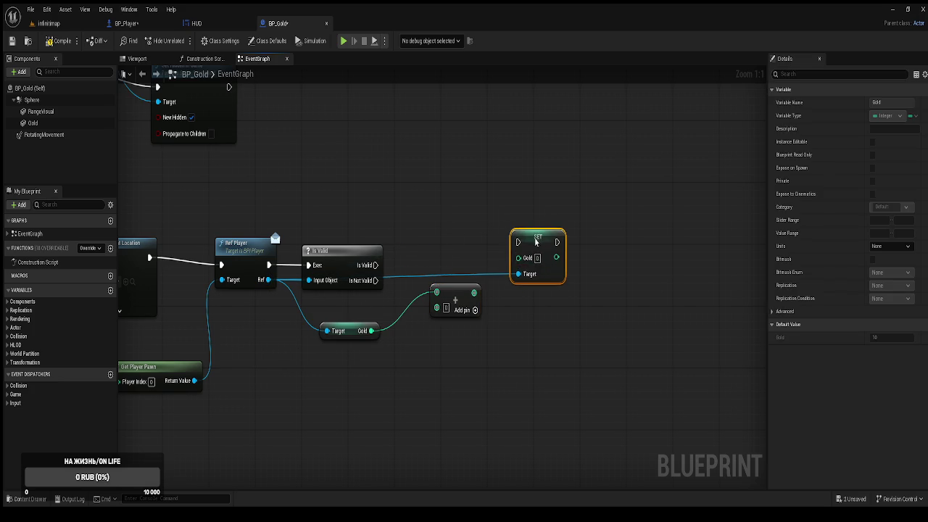
mouse_move(481, 286)
left_mouse_down()
mouse_move(520, 276)
mouse_move(519, 265)
mouse_move(375, 266)
left_mouse_up()
left_click_drag(457, 297, 426, 309)
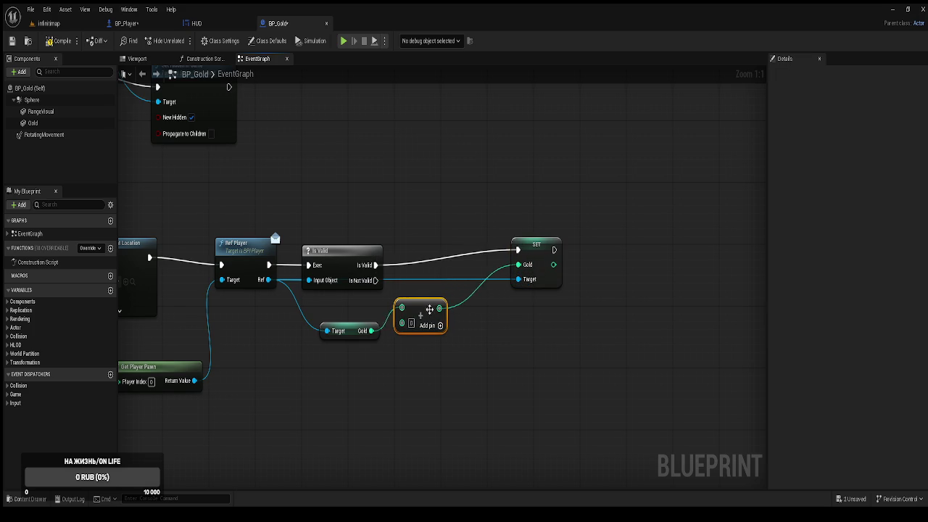
left_click_drag(544, 253, 543, 268)
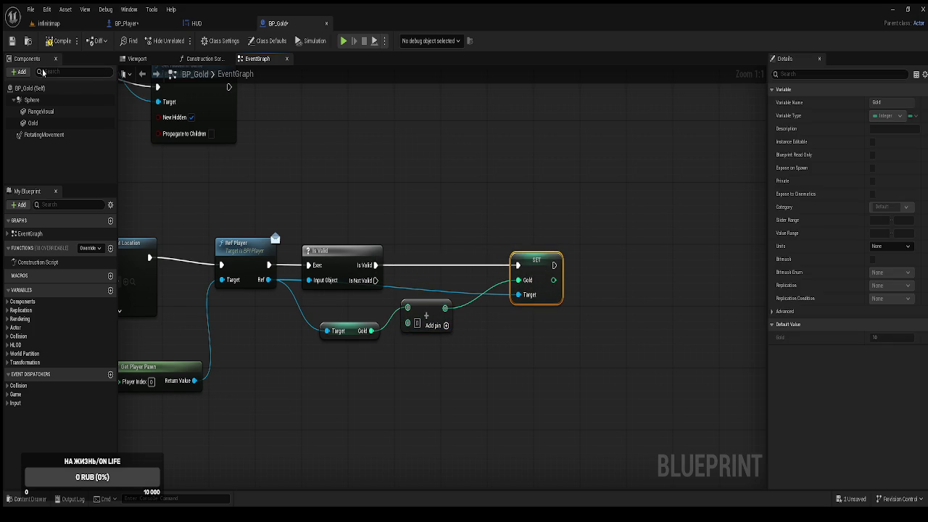
Step: Compile and save BP_Gold and edit the Add node's second value
left_click(55, 42)
left_click(12, 40)
left_click(417, 323)
left_click(130, 24)
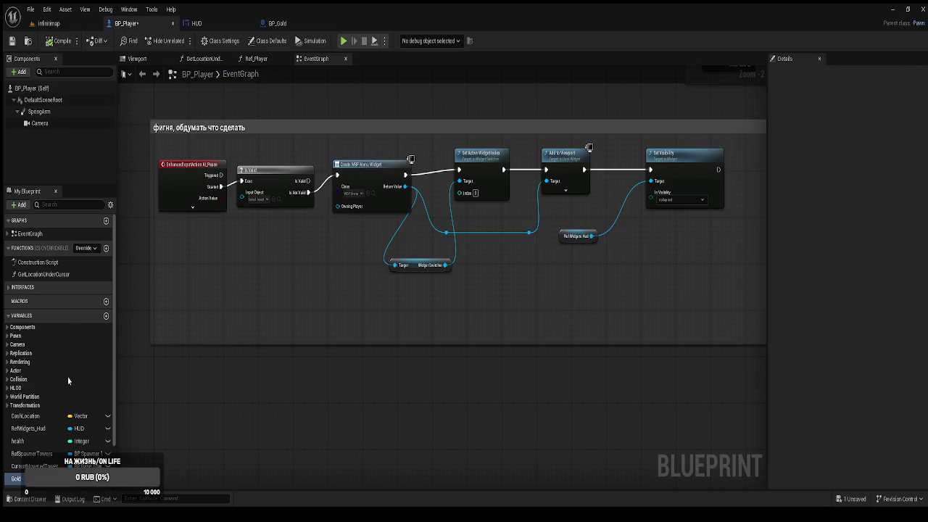
Step: Inspect the settings of BP_Player's Health and Gold variables
left_click(22, 441)
scroll(24, 444, "down", 2)
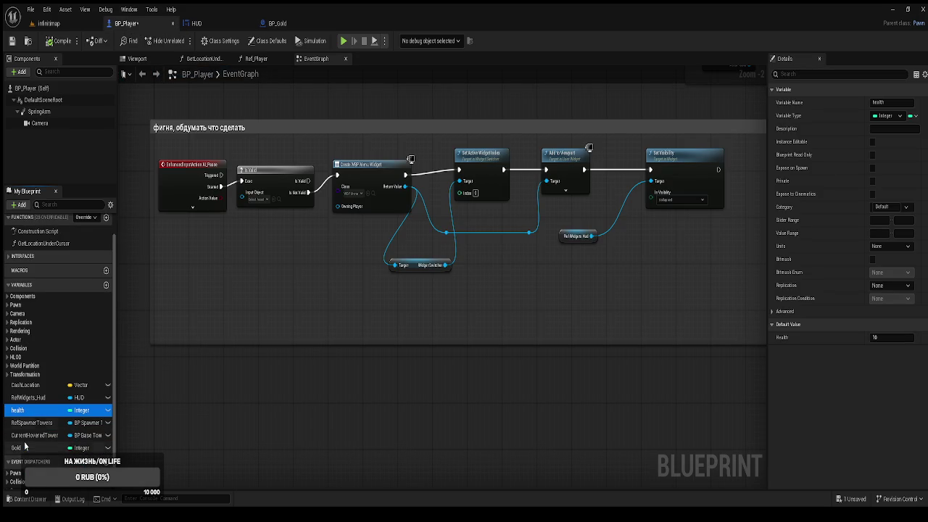
left_click(22, 448)
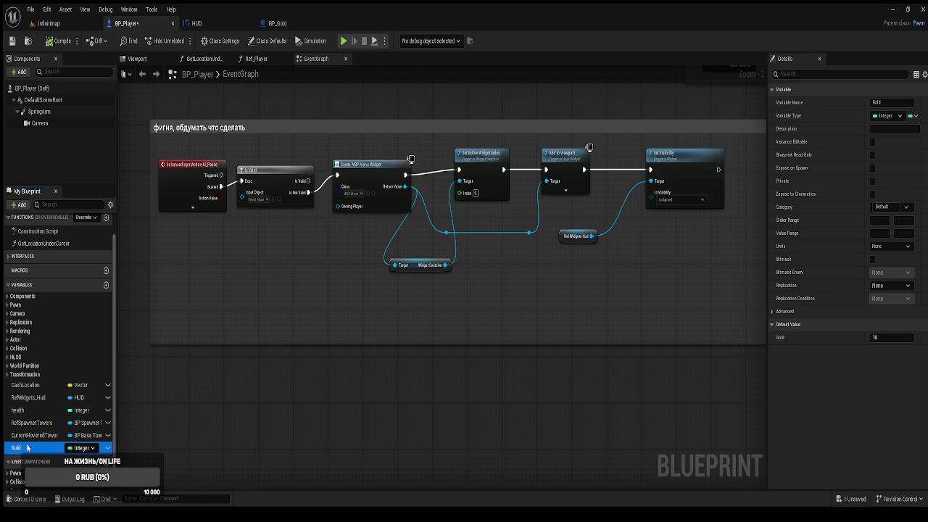
Step: In BP_Gold, set the Add node's second input to 5 and compile
left_click(277, 23)
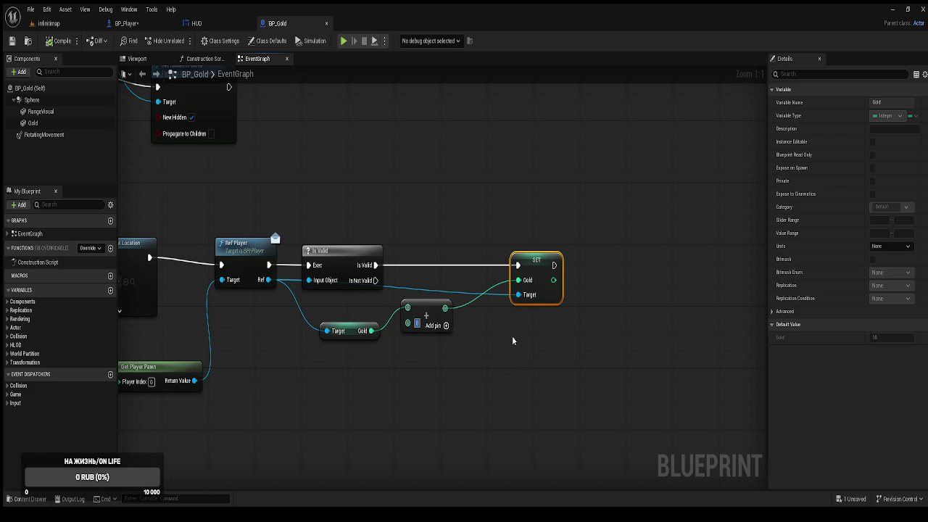
type("5")
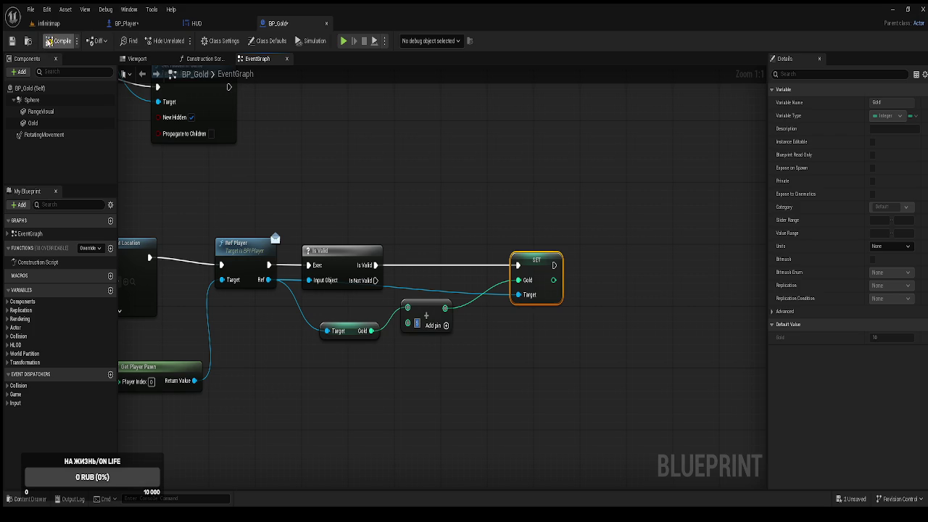
left_click(61, 44)
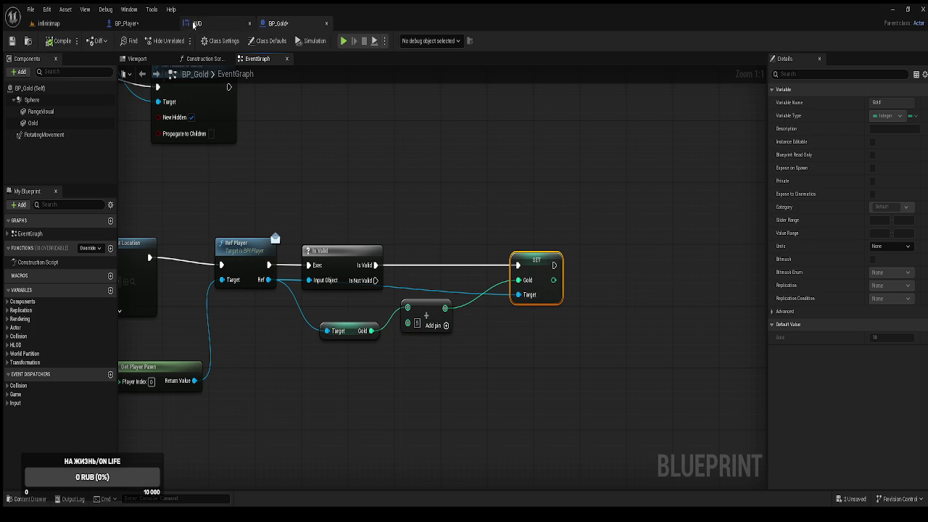
Step: Return to BP_Player and zoom to the BeginPlay setup
left_click(136, 26)
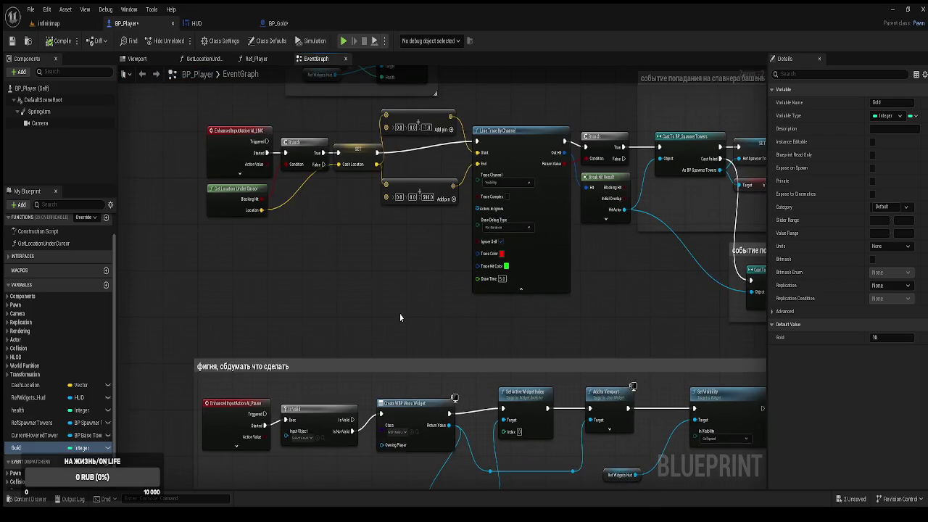
scroll(431, 260, "up", 3)
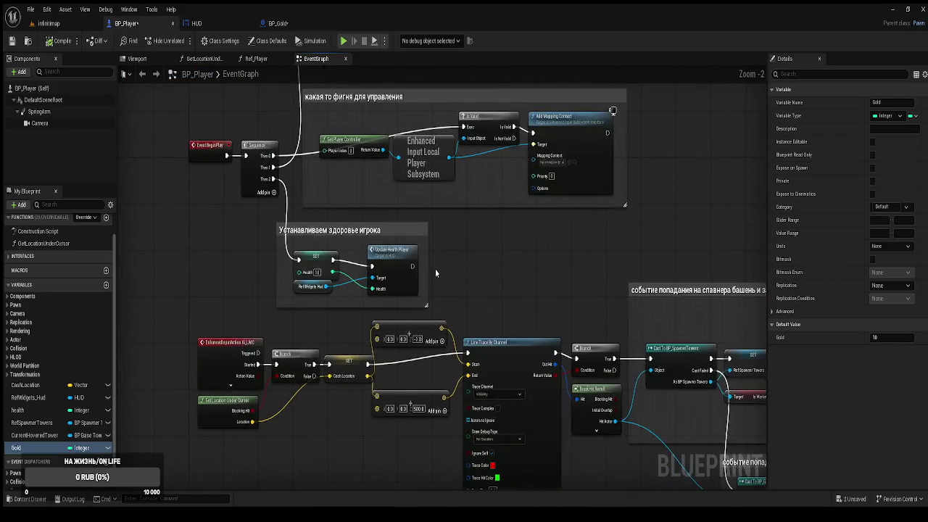
scroll(445, 300, "down", 2)
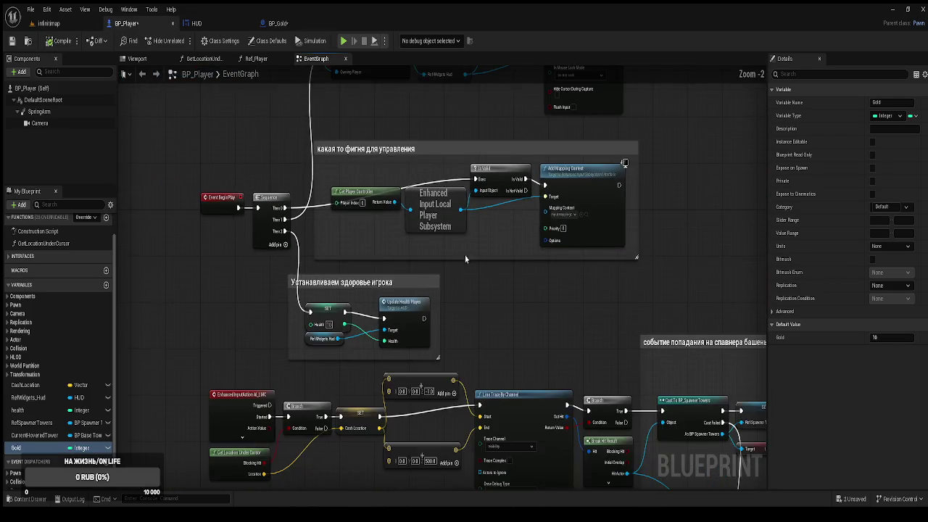
Step: Box-select the BeginPlay node groups and comments and move them upward
scroll(334, 345, "down", 2)
mouse_move(222, 139)
left_mouse_down()
mouse_move(473, 282)
mouse_move(717, 394)
mouse_move(725, 417)
left_mouse_up()
left_click_drag(399, 377, 384, 255)
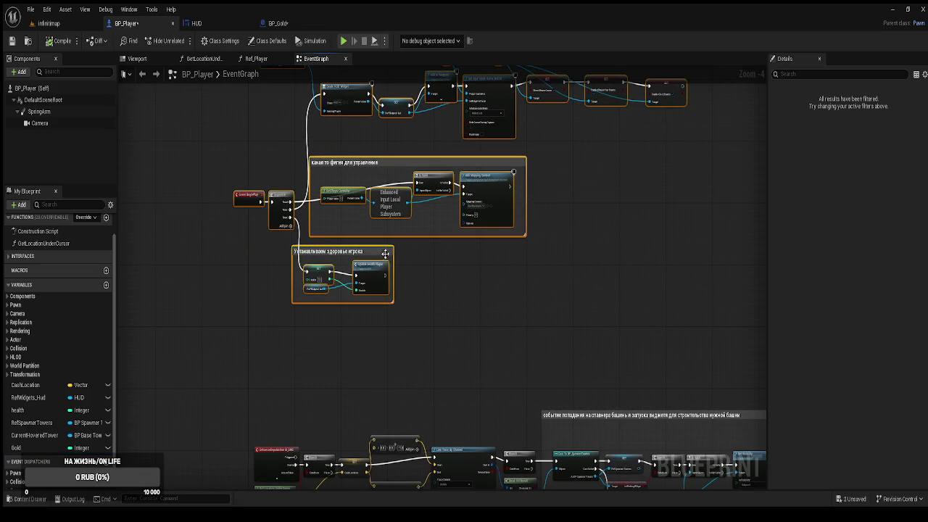
left_click(214, 466)
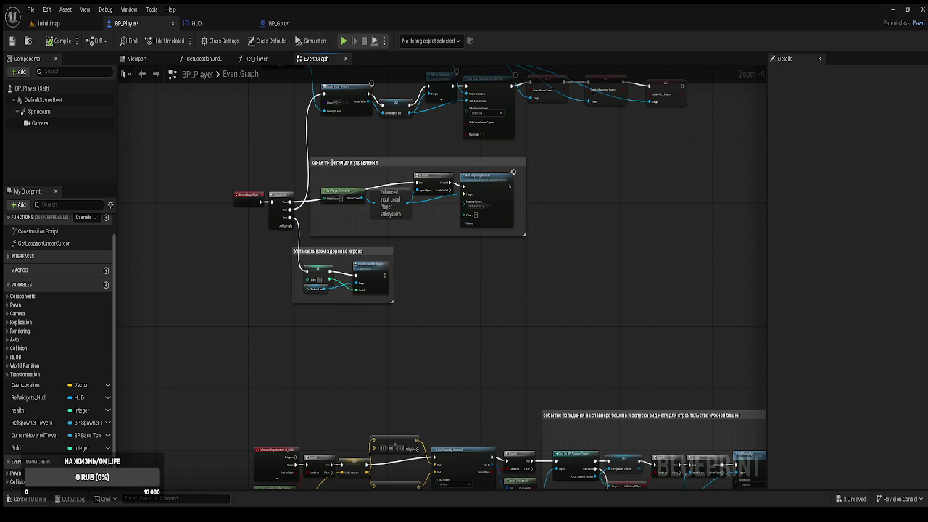
scroll(326, 360, "up", 3)
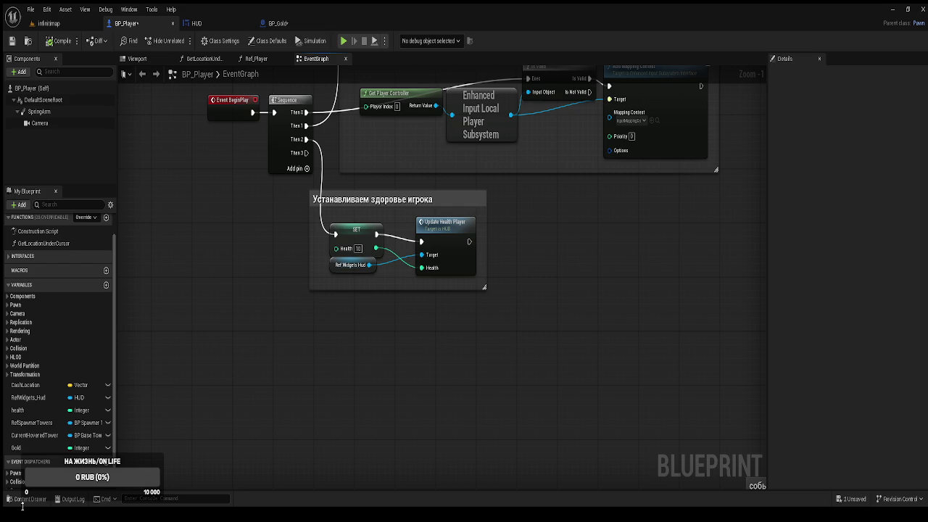
Step: Add a SET Gold node run from Sequence Then 3 with value 10
left_click(29, 447)
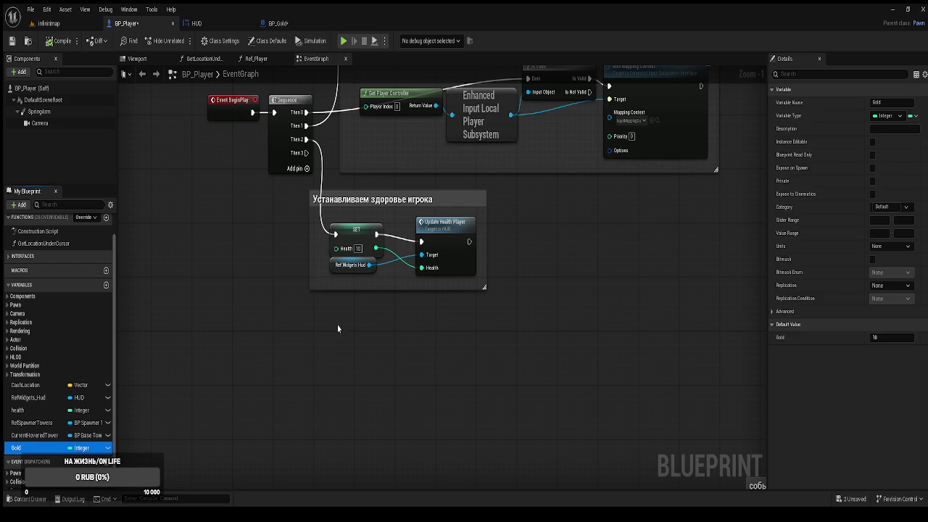
left_click_drag(361, 354, 361, 354)
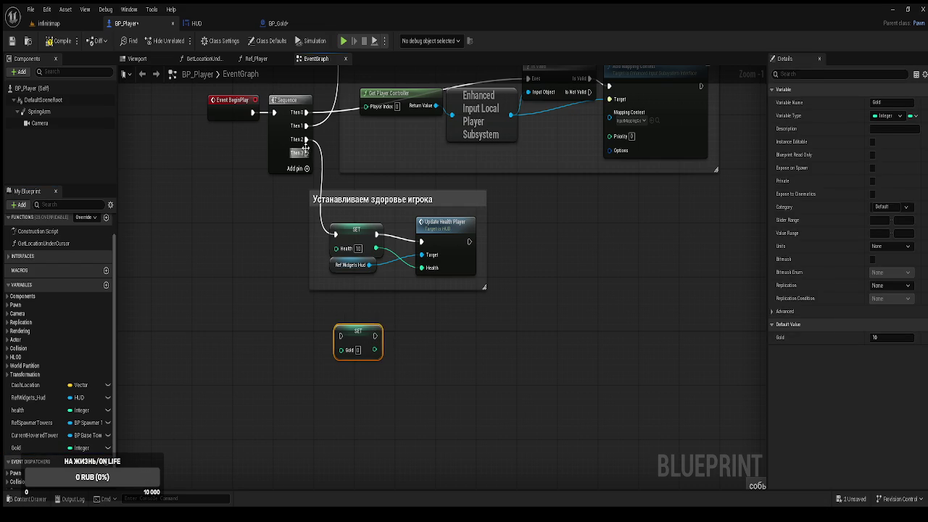
left_click_drag(306, 153, 341, 336)
type("10")
key("Return")
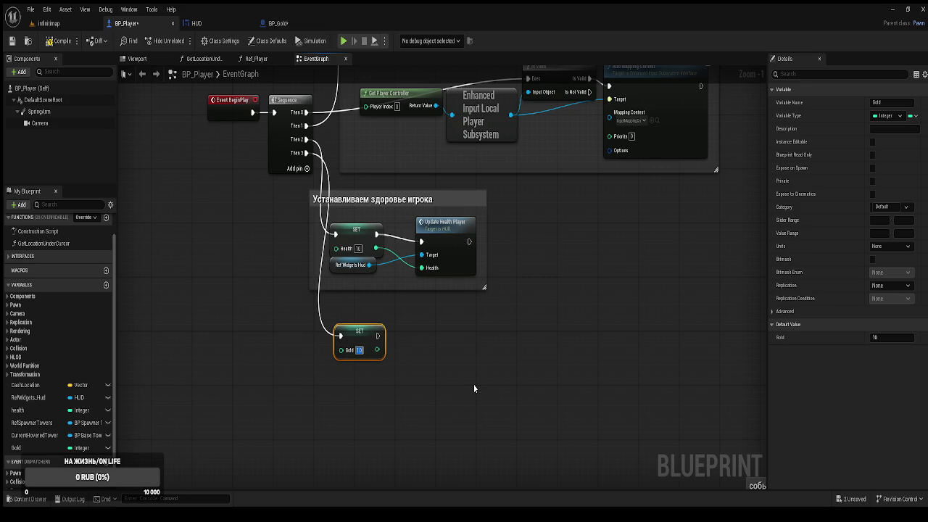
left_click(449, 354)
left_click_drag(449, 354, 404, 353)
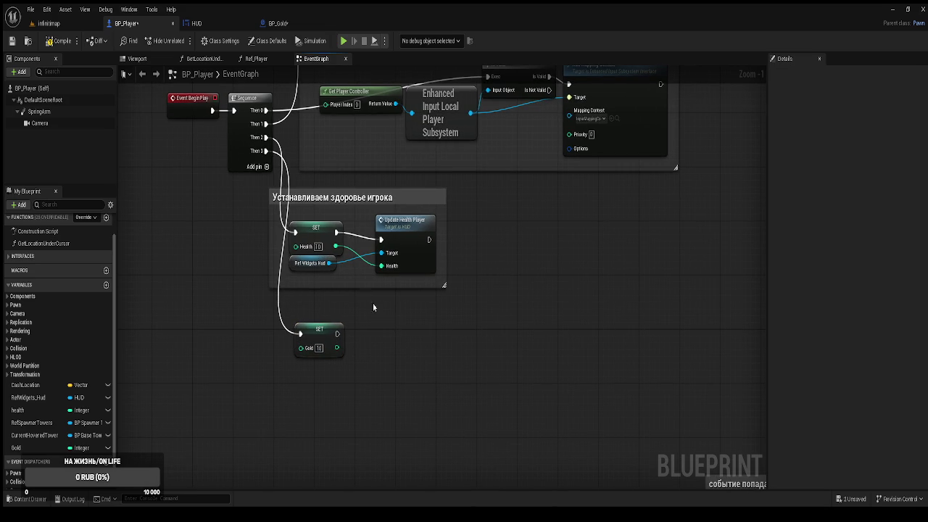
Step: Copy and paste the Ref Widgets Hud node, placing the copy under SET Gold
left_click(312, 263)
key("ctrl+c")
key("ctrl+v")
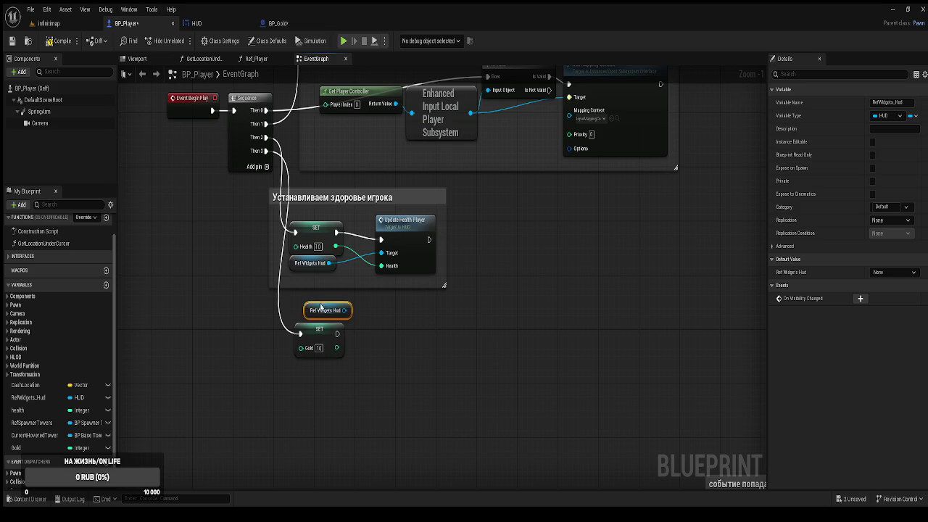
mouse_move(304, 310)
left_mouse_down()
mouse_move(309, 369)
mouse_move(300, 378)
mouse_move(299, 365)
mouse_move(377, 333)
left_mouse_up()
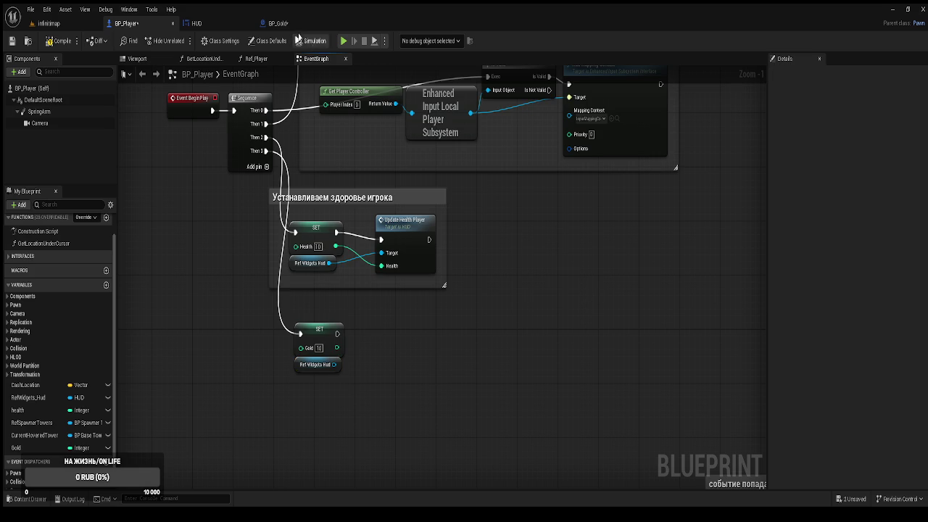
left_click(209, 26)
Step: Fix the HUD function name 'UdpateGoldPlayer' to 'UpdateGoldPlayer', then return to BP_Player
double_click(246, 75)
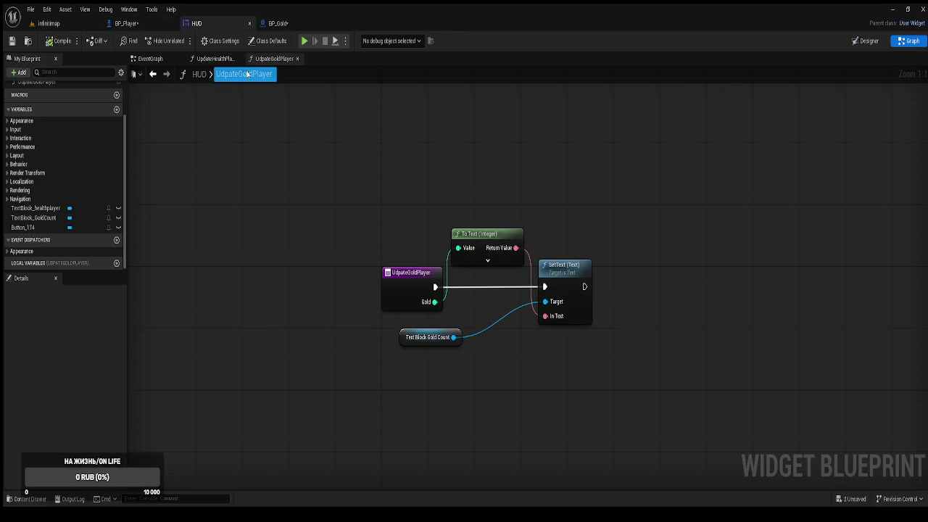
key("Return")
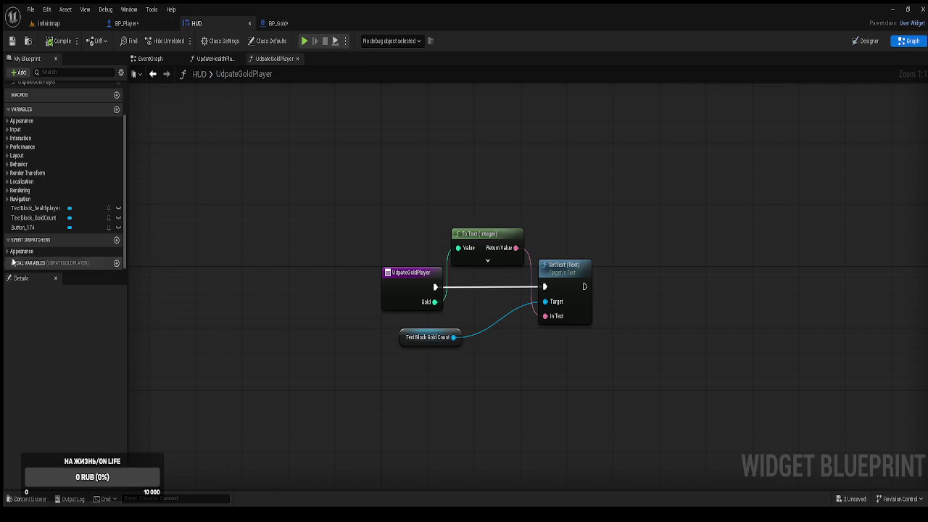
scroll(44, 181, "up", 4)
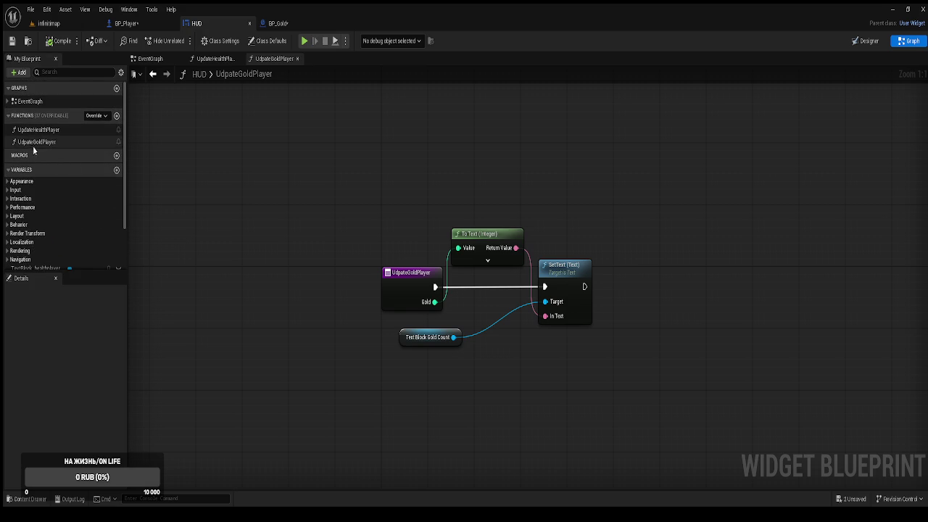
left_click(32, 143)
key("F2")
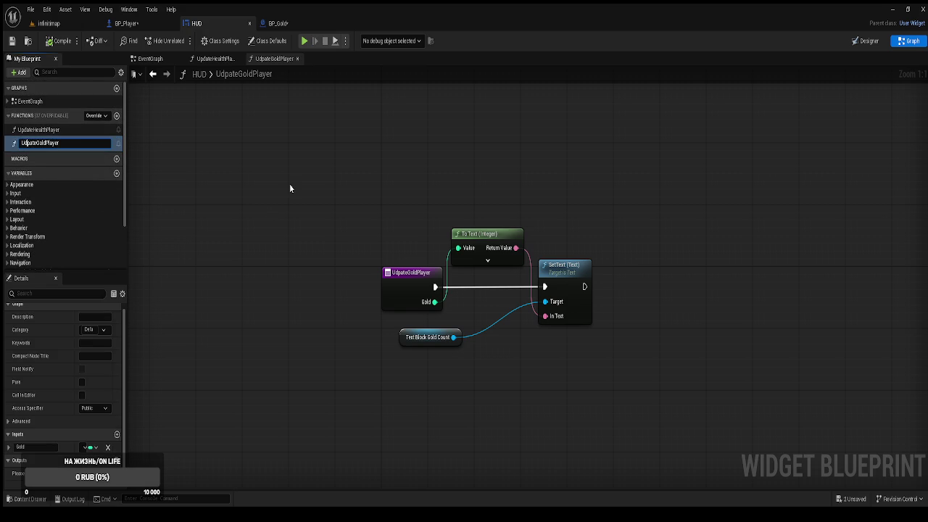
key("Delete")
key("Delete")
type("pd")
key("Return")
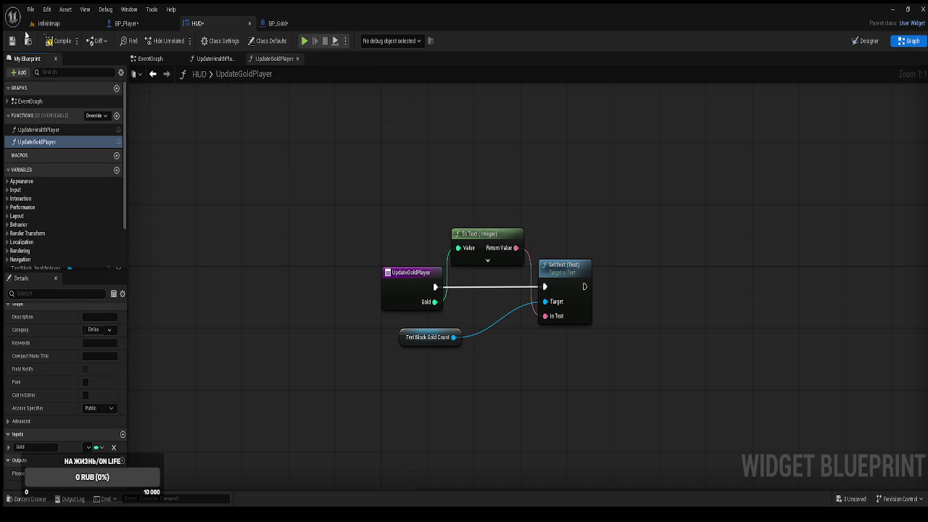
left_click(127, 23)
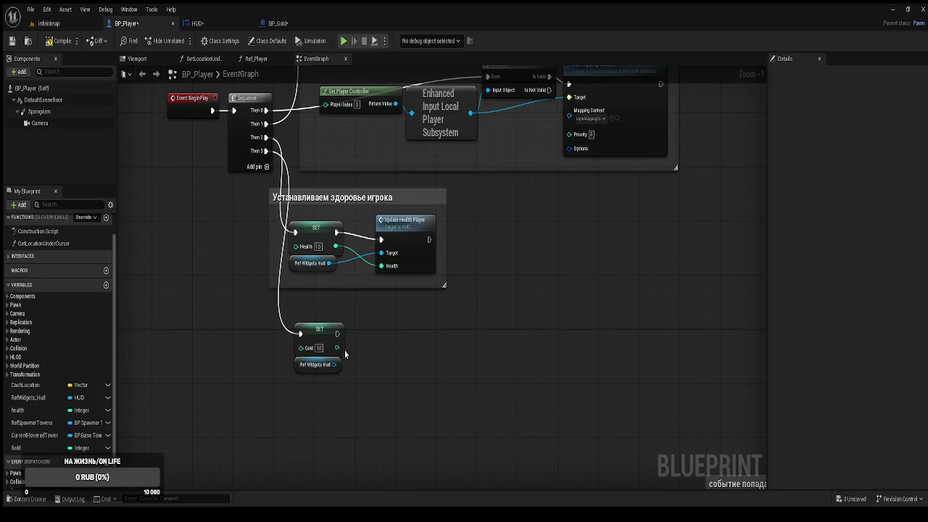
Step: Call Update Gold Player on Ref Widgets Hud after SET Gold, passing Gold, and compile
left_click_drag(338, 367, 401, 332)
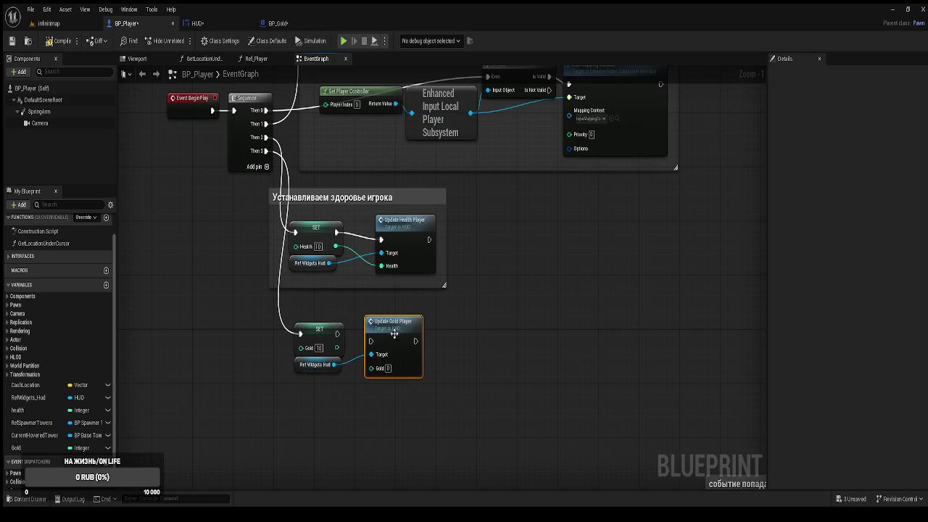
left_click_drag(337, 333, 395, 339)
mouse_move(337, 348)
left_mouse_down()
mouse_move(368, 370)
mouse_move(376, 362)
left_mouse_up()
left_click(63, 42)
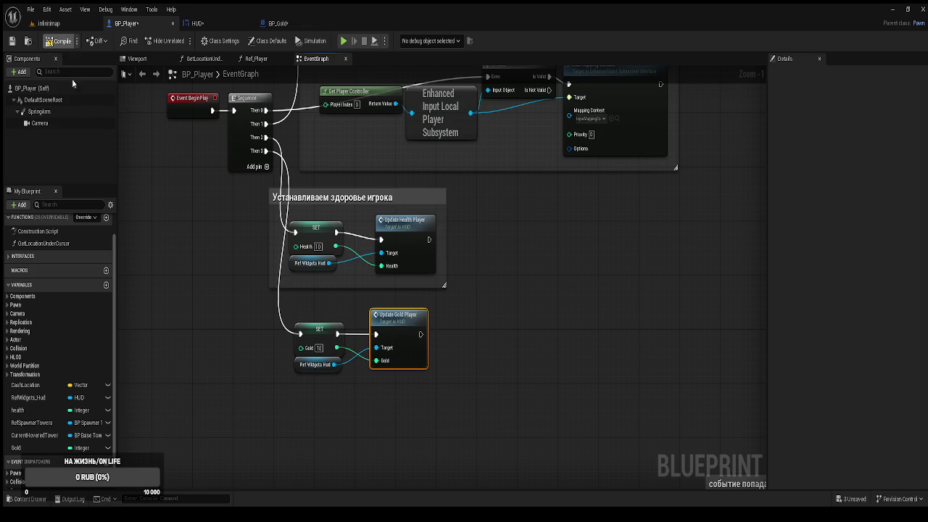
left_click(261, 334)
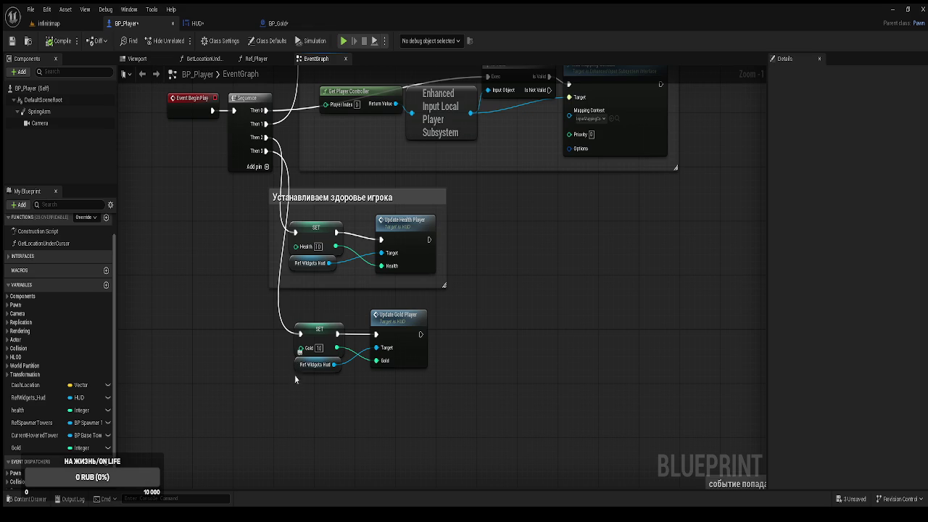
scroll(299, 366, "up", 1)
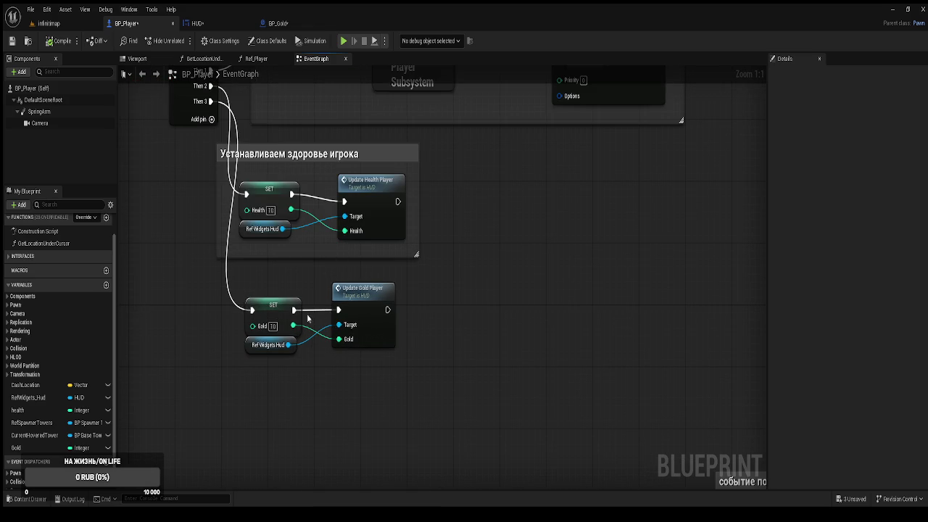
left_click_drag(402, 386, 242, 281)
Step: Wrap the gold nodes in a comment titled 'Устанавливаем монетки игрока' and nudge it down
type("c")
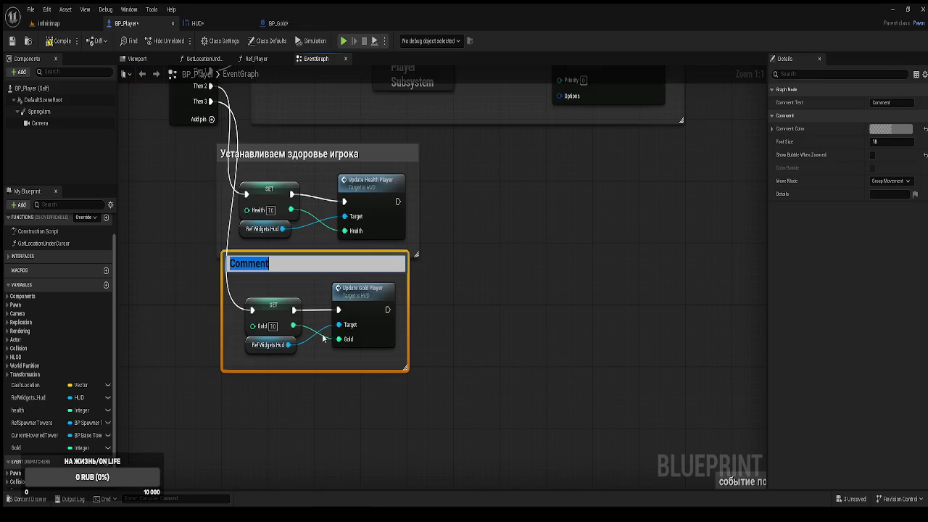
type("Устана")
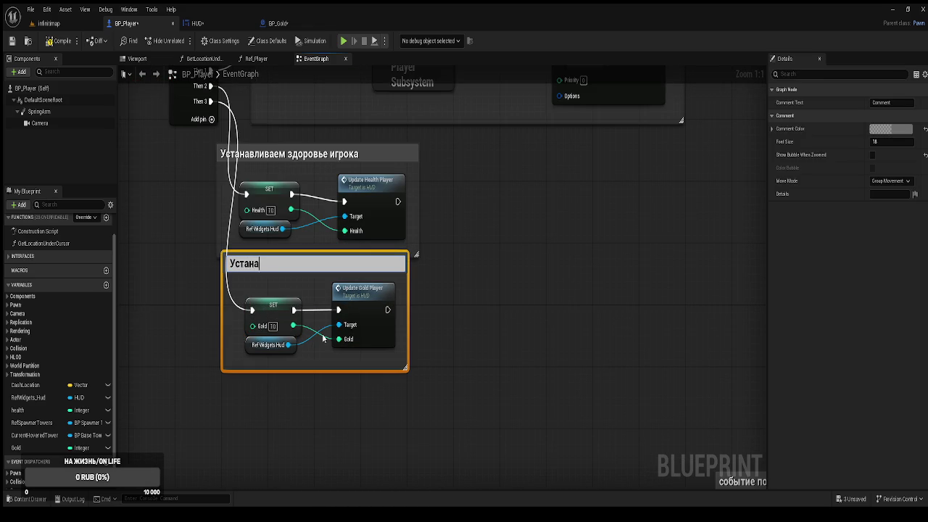
type("вливаем м")
type("о")
type("нетки ")
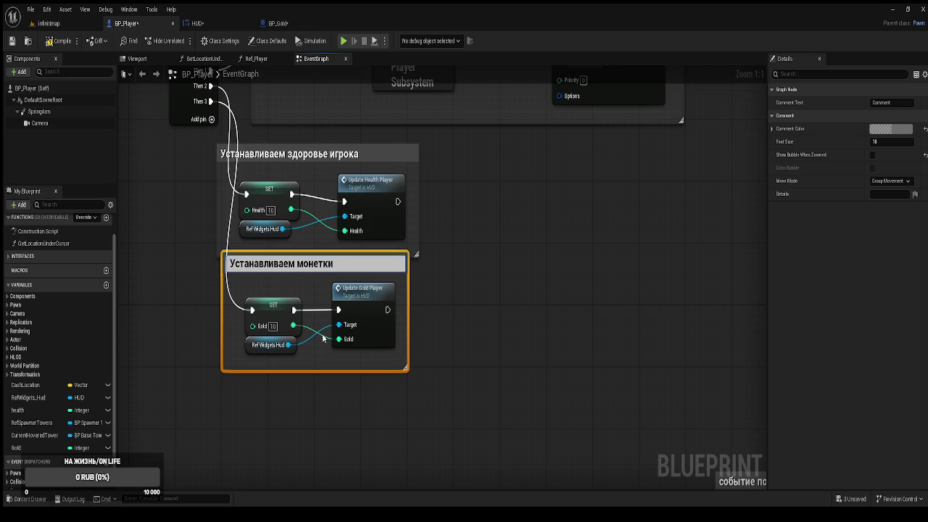
type("грока")
key("Return")
left_click(415, 272)
left_click_drag(365, 263, 375, 292)
left_click(447, 311)
Step: Widen the coins and health comment boxes to matching widths
mouse_move(487, 335)
left_mouse_down()
mouse_move(567, 332)
mouse_move(562, 324)
left_mouse_up()
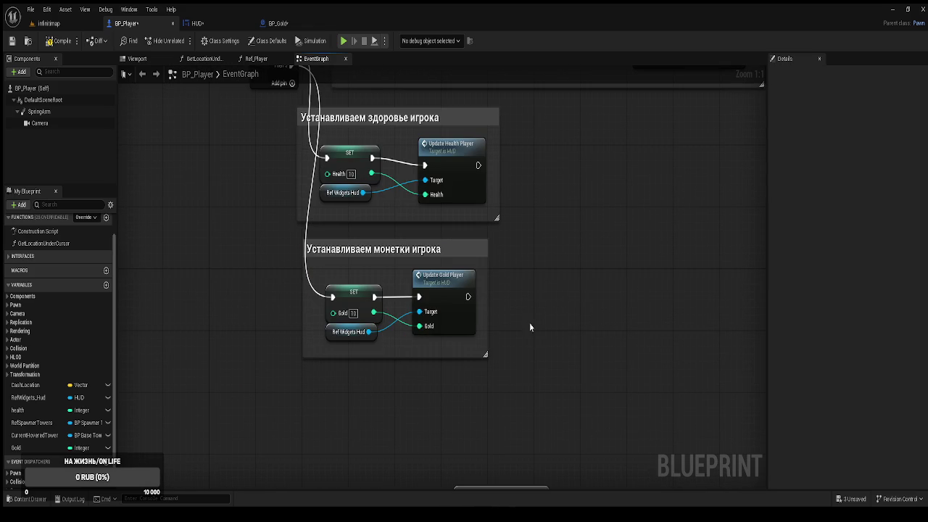
left_click_drag(489, 319, 630, 335)
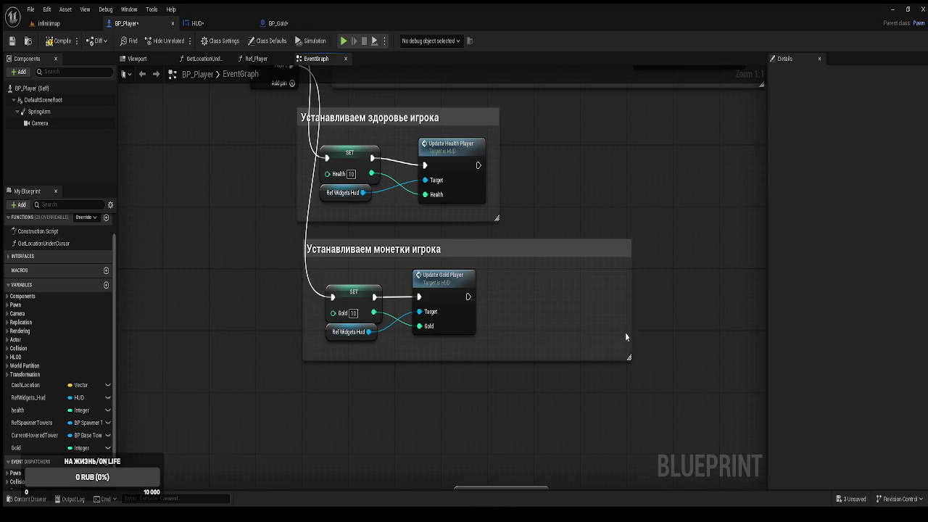
left_click_drag(501, 185, 636, 188)
left_click_drag(631, 290, 644, 289)
mouse_move(461, 173)
left_mouse_down()
mouse_move(508, 193)
mouse_move(502, 225)
mouse_move(322, 180)
mouse_move(443, 189)
left_mouse_up()
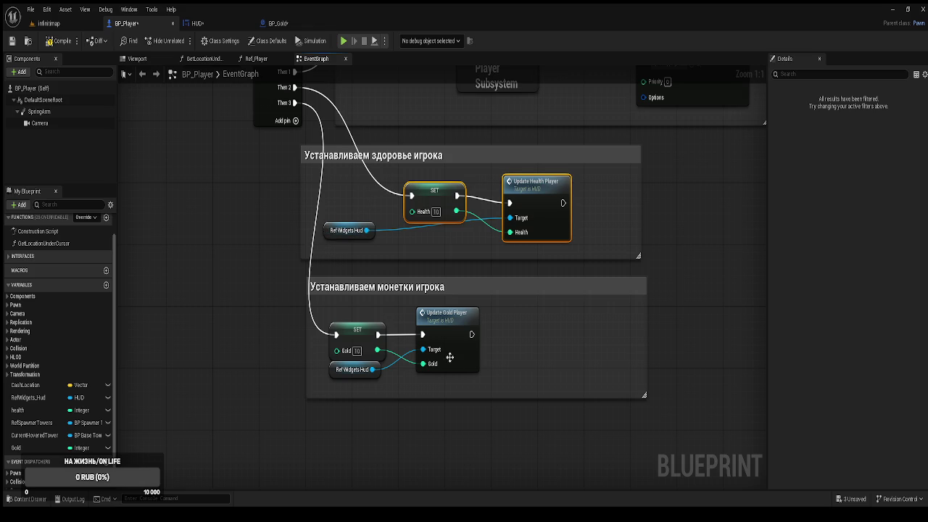
mouse_move(508, 375)
left_mouse_down()
mouse_move(409, 305)
mouse_move(327, 319)
left_mouse_up()
Step: Convert the gold Ref Widgets Hud getter to a validated get before SET Gold
left_click_drag(381, 330, 469, 330)
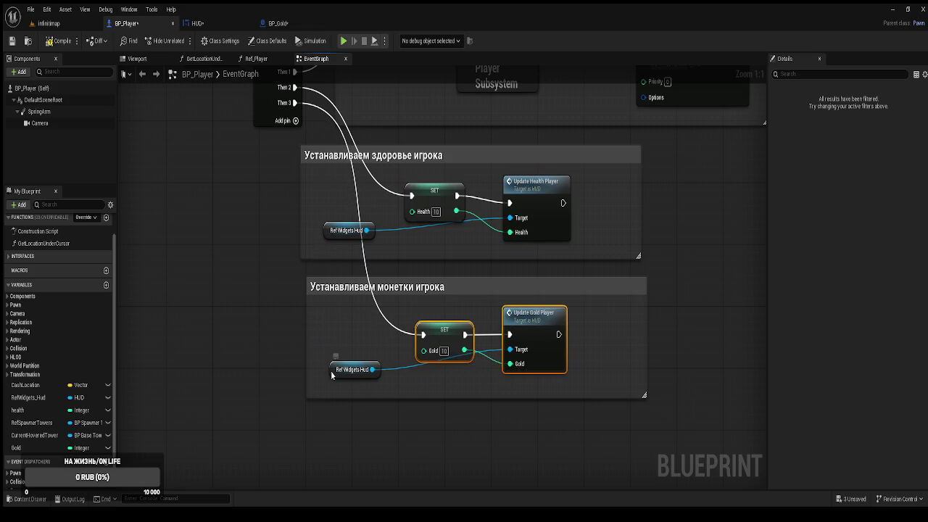
left_click(344, 368)
right_click(357, 362)
left_click(392, 406)
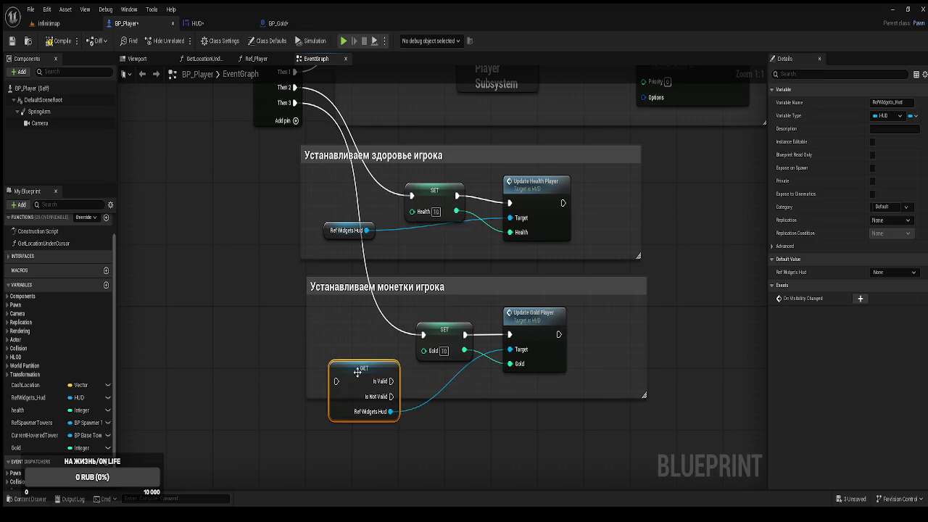
left_click_drag(366, 362, 372, 327)
Step: Convert the health getter to a validated get, running SET Health only when valid
left_click(330, 231)
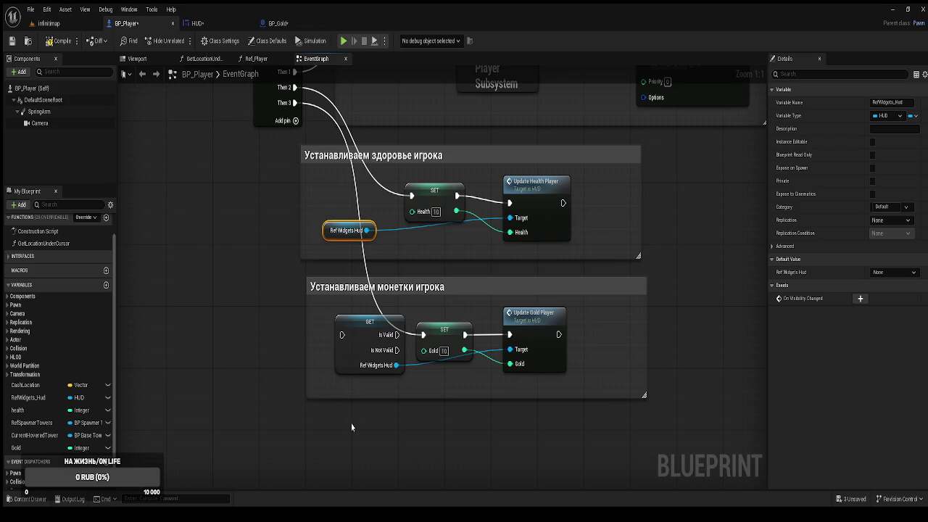
right_click(348, 230)
left_click(382, 275)
mouse_move(352, 238)
left_mouse_down()
mouse_move(346, 192)
mouse_move(341, 239)
mouse_move(296, 150)
left_mouse_up()
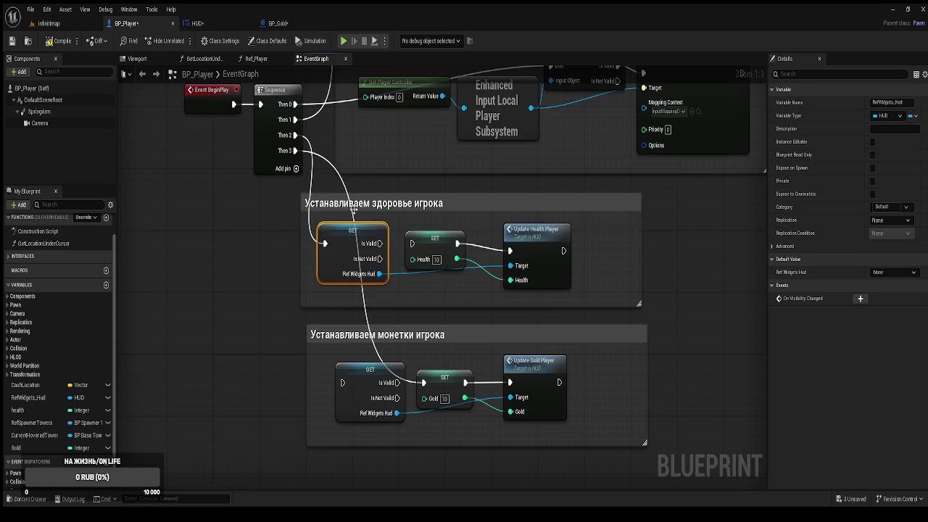
left_click_drag(382, 243, 412, 244)
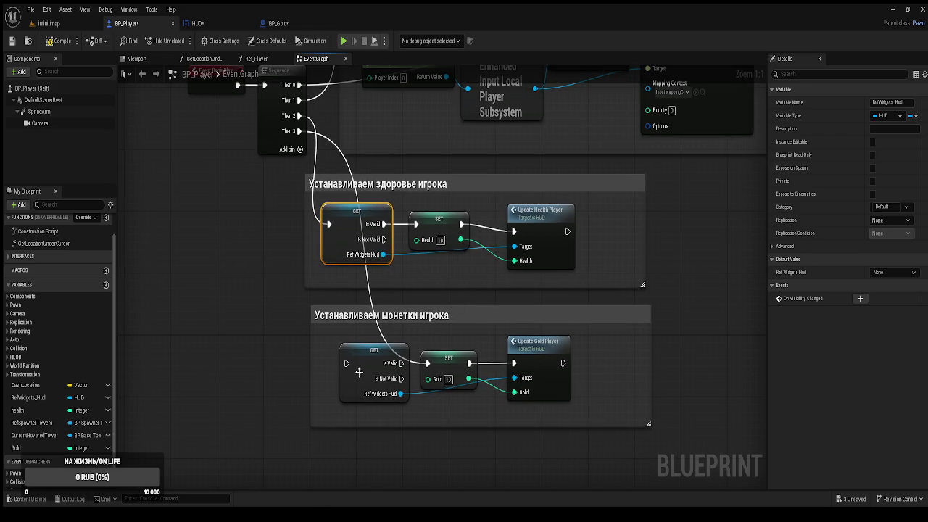
Step: Feed the gold validated get from Then 3, compile, save, and shift the health nodes
mouse_move(346, 363)
left_mouse_down()
mouse_move(322, 299)
mouse_move(300, 131)
left_mouse_up()
left_click_drag(401, 363, 428, 363)
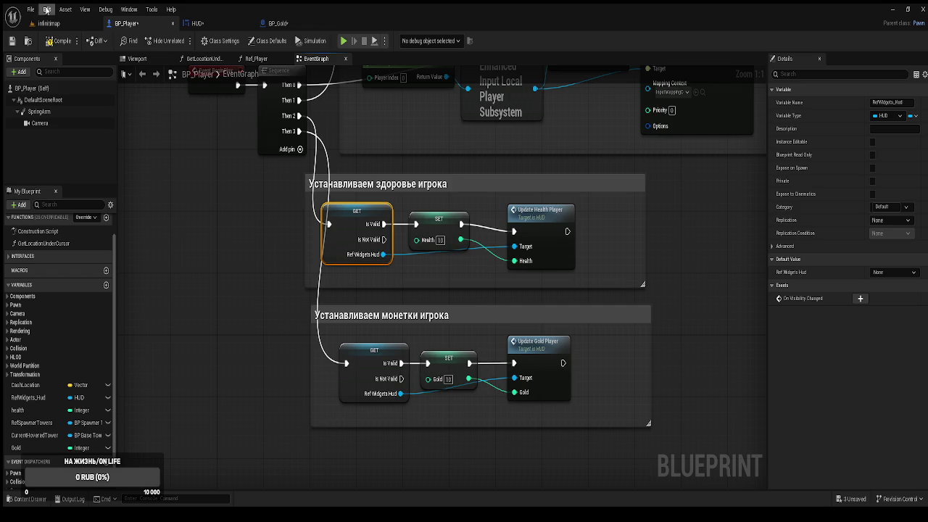
left_click(55, 42)
key("ctrl+s")
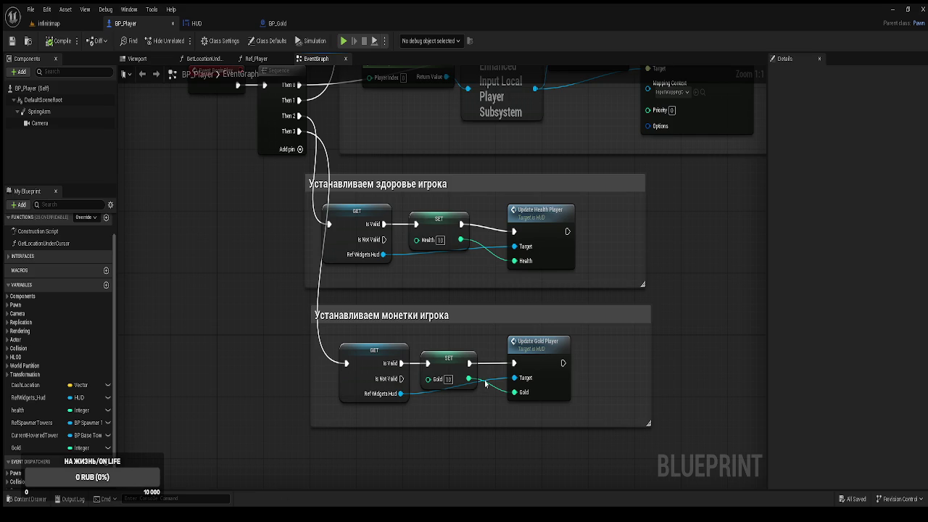
mouse_move(370, 202)
left_mouse_down()
mouse_move(391, 214)
mouse_move(449, 220)
left_mouse_up()
left_click(735, 289)
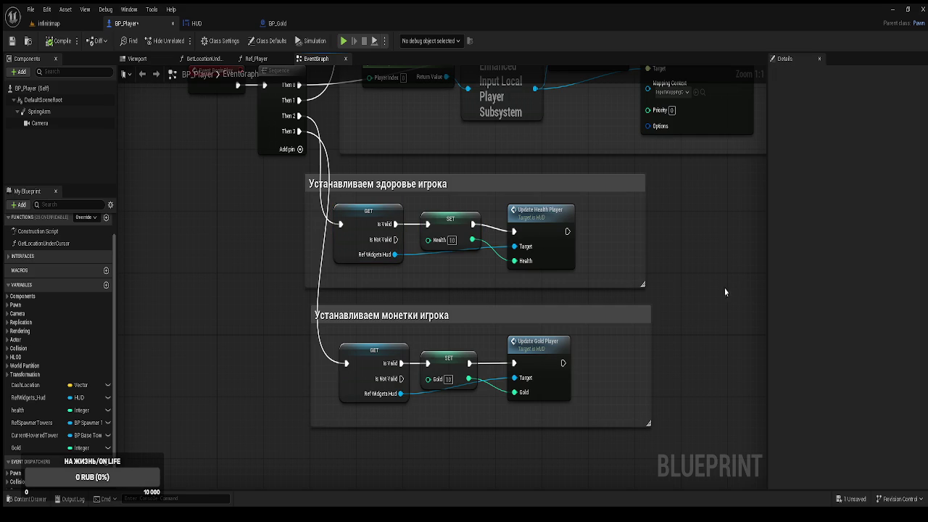
Step: Play-test the infinitmap level, confirming the HUD shows 10 gold, then end the session
left_click(55, 25)
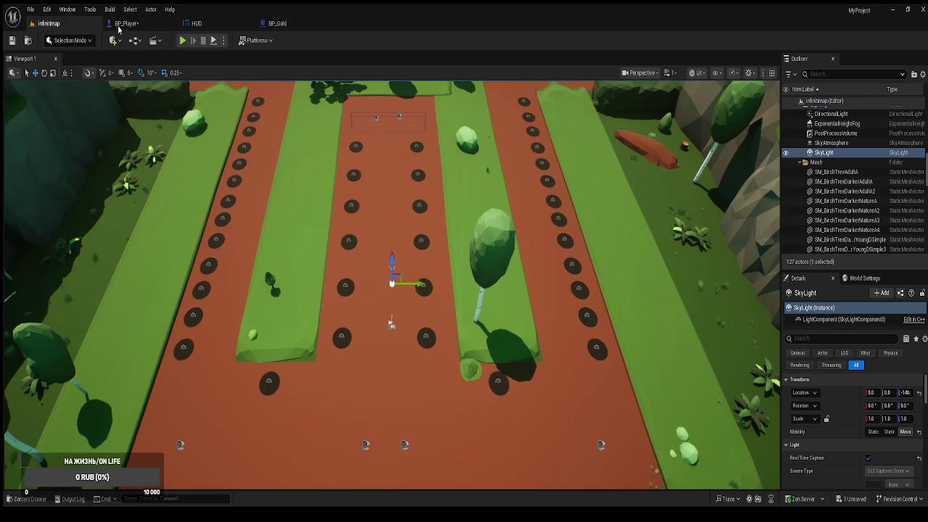
left_click(183, 42)
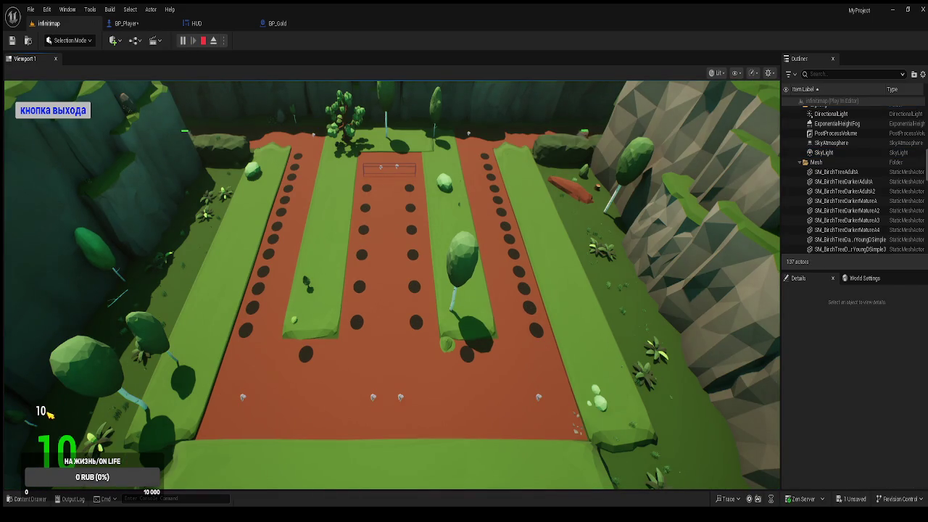
left_click(82, 113)
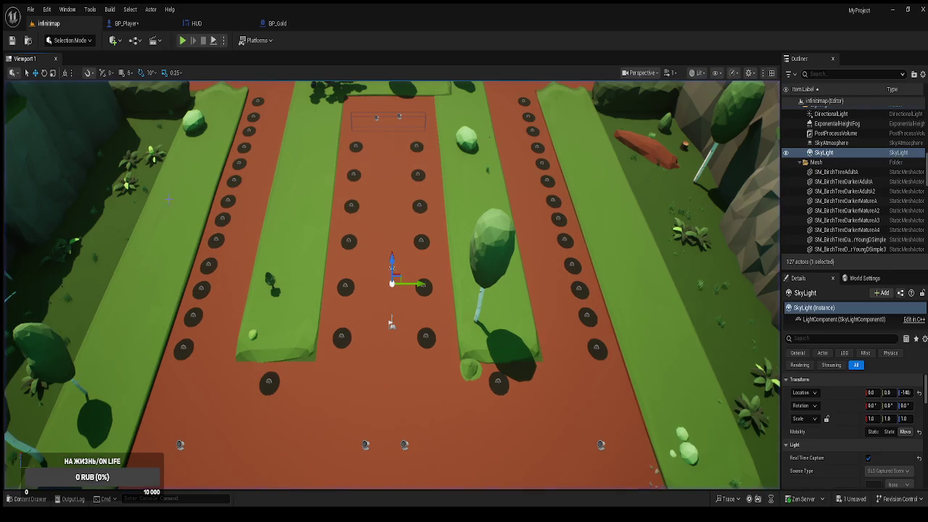
key("ctrl+space")
left_click(442, 283)
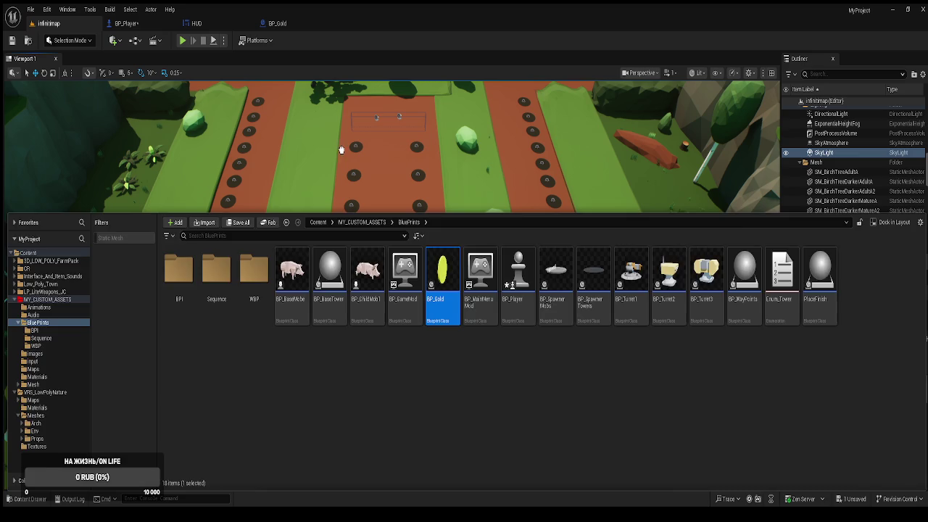
Step: Place a BP_Gold coin on the middle lane and raise it above the ground
left_click(354, 150)
mouse_move(343, 367)
left_mouse_down()
mouse_move(330, 367)
mouse_move(328, 379)
left_mouse_up()
key("f")
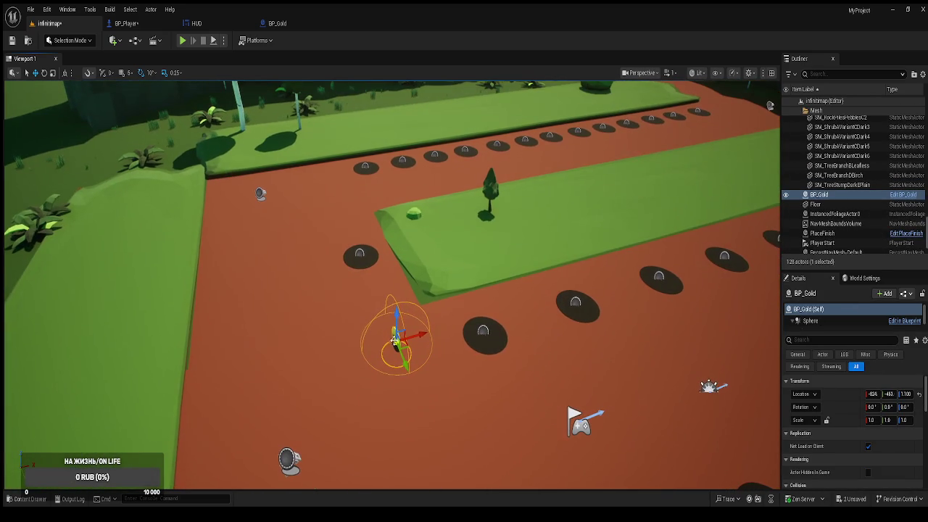
left_click_drag(395, 320, 398, 287)
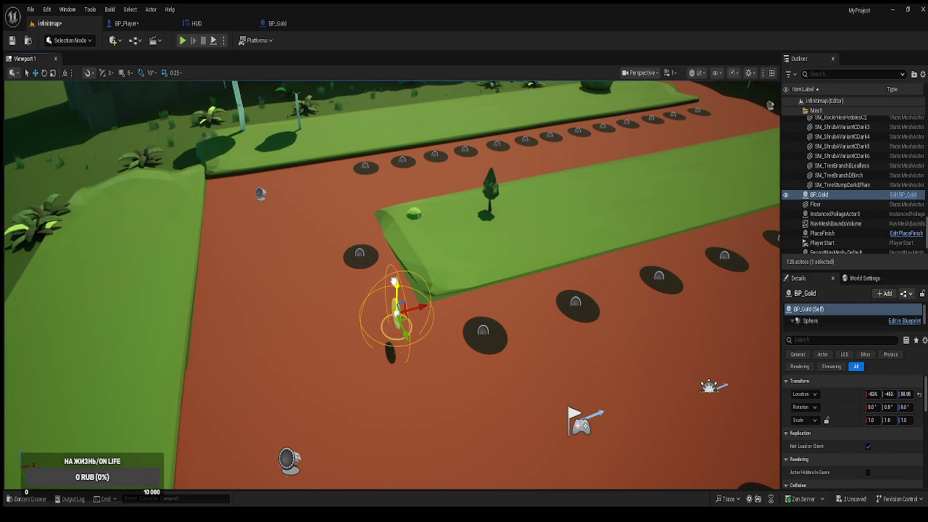
scroll(397, 287, "up", 1)
left_click_drag(417, 349, 341, 343)
Step: Alt-drag copies of the coin out to BP_Gold5, then play-test the level
mouse_move(404, 338)
left_mouse_down()
mouse_move(609, 328)
mouse_move(480, 346)
left_mouse_up()
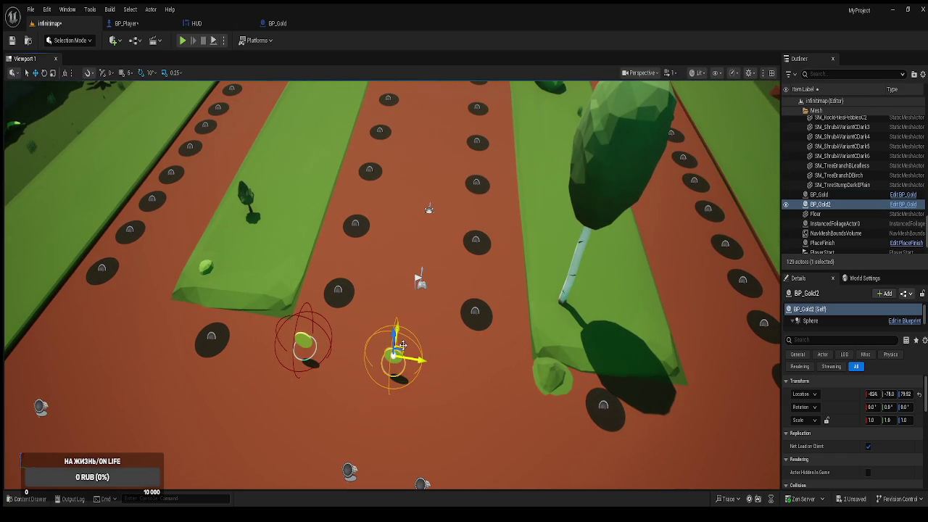
mouse_move(400, 346)
left_mouse_down()
mouse_move(438, 324)
mouse_move(403, 260)
mouse_move(428, 233)
mouse_move(447, 233)
mouse_move(322, 217)
mouse_move(431, 260)
left_mouse_up()
key("ctrl+z")
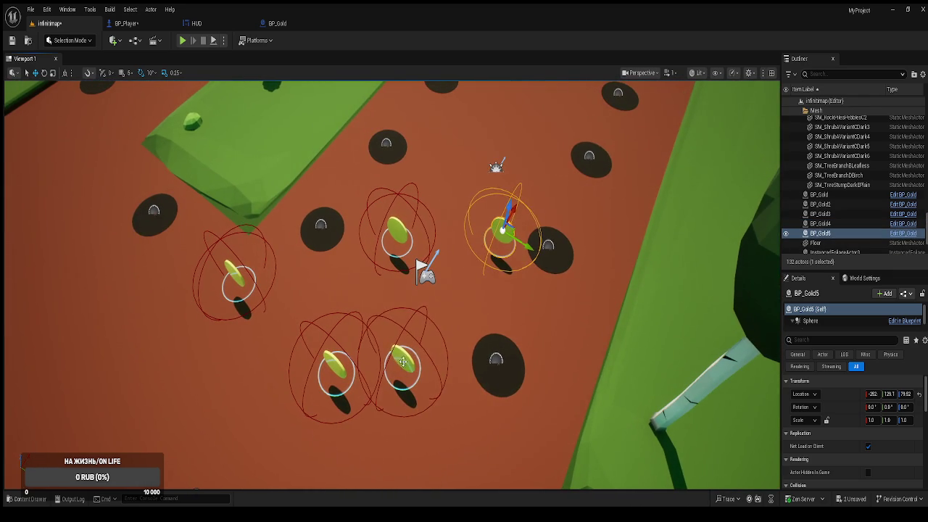
left_click(417, 348)
scroll(425, 270, "down", 5)
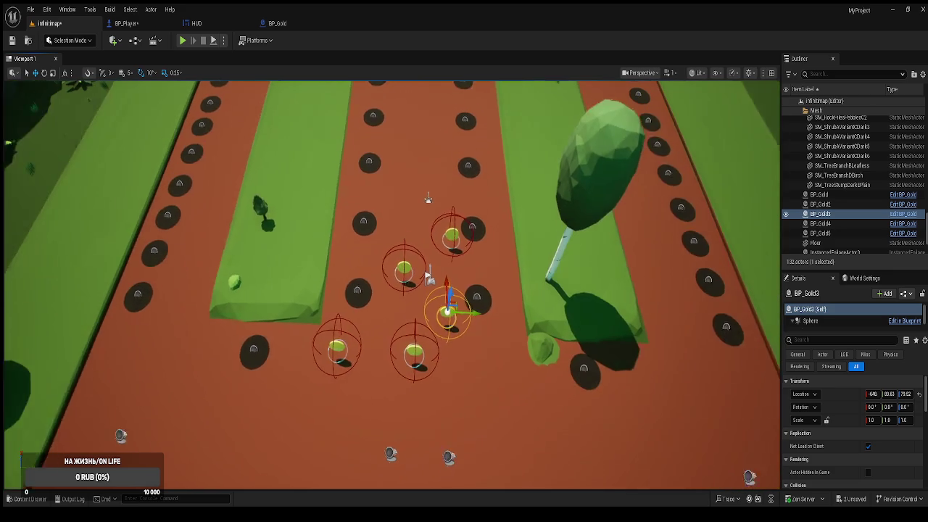
left_click(182, 41)
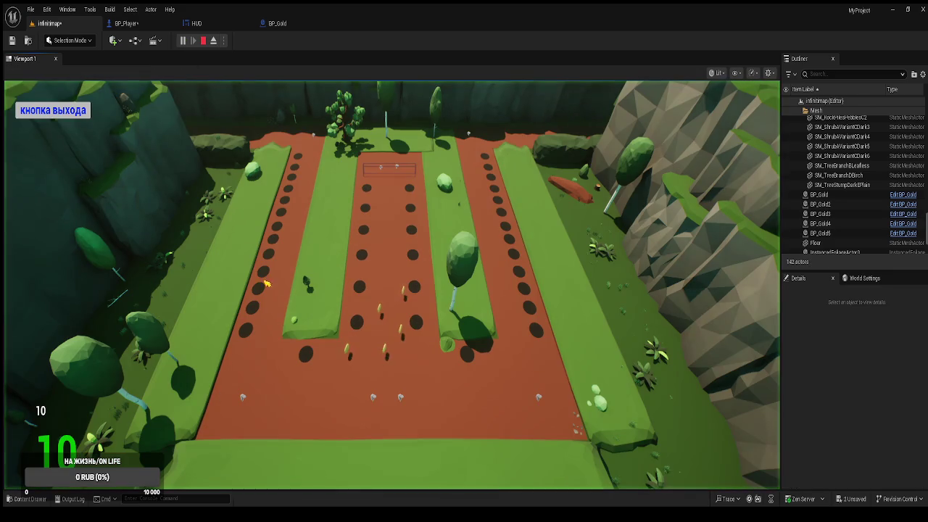
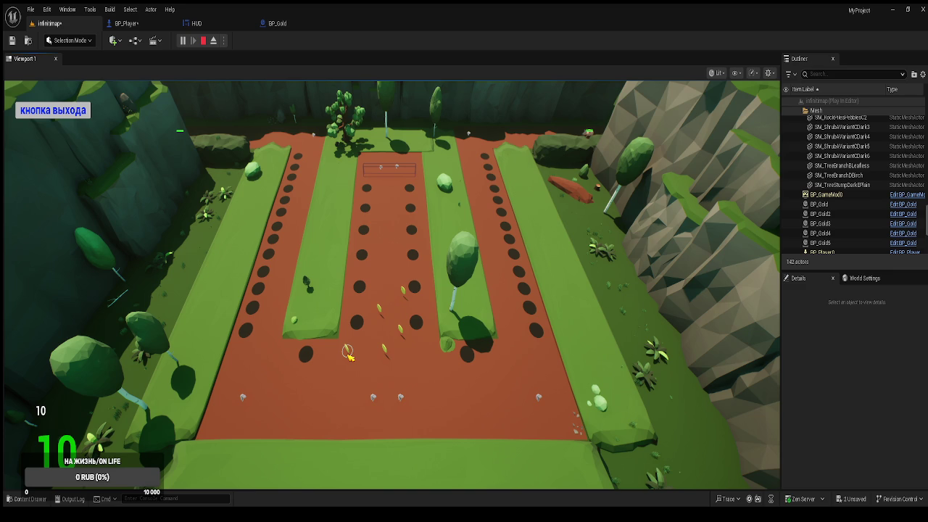
Step: Collect a gold coin in the test game, stop play and bring up BP_Gold's event graph
left_click(347, 352)
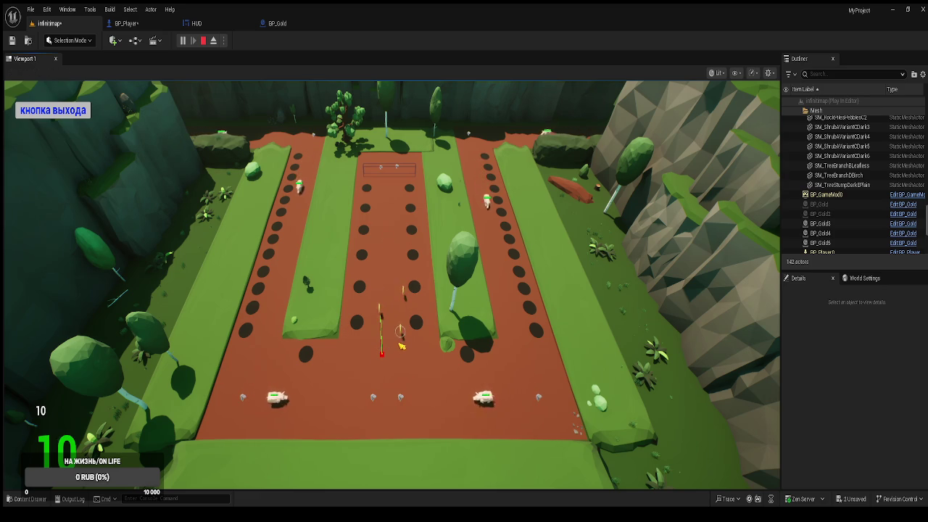
left_click(67, 112)
left_click(282, 26)
Step: In BP_Gold, get Ref Widgets Hud from the player Ref and place it right of SET
mouse_move(369, 207)
left_mouse_down()
mouse_move(450, 200)
mouse_move(498, 209)
mouse_move(514, 227)
mouse_move(527, 220)
left_mouse_up()
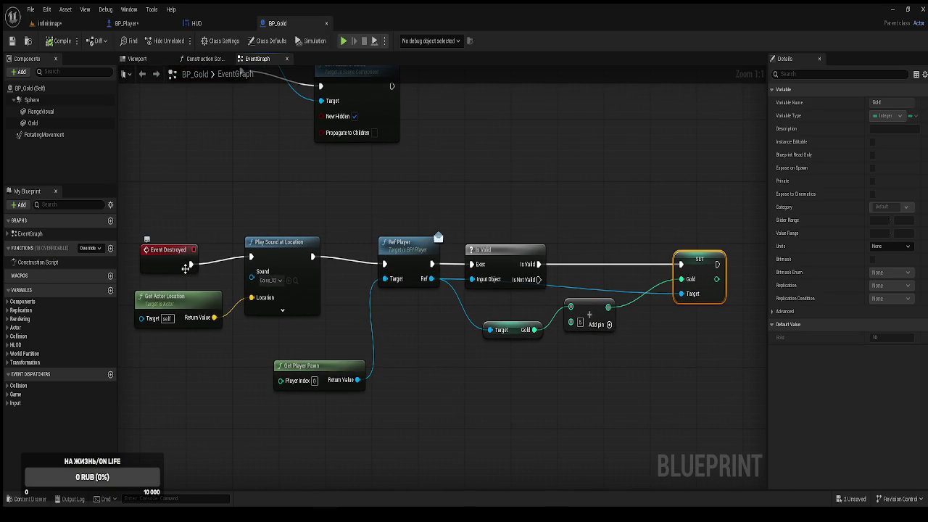
mouse_move(255, 276)
left_mouse_down()
mouse_move(230, 270)
mouse_move(338, 313)
mouse_move(314, 287)
mouse_move(215, 271)
left_mouse_up()
left_click_drag(586, 343, 521, 280)
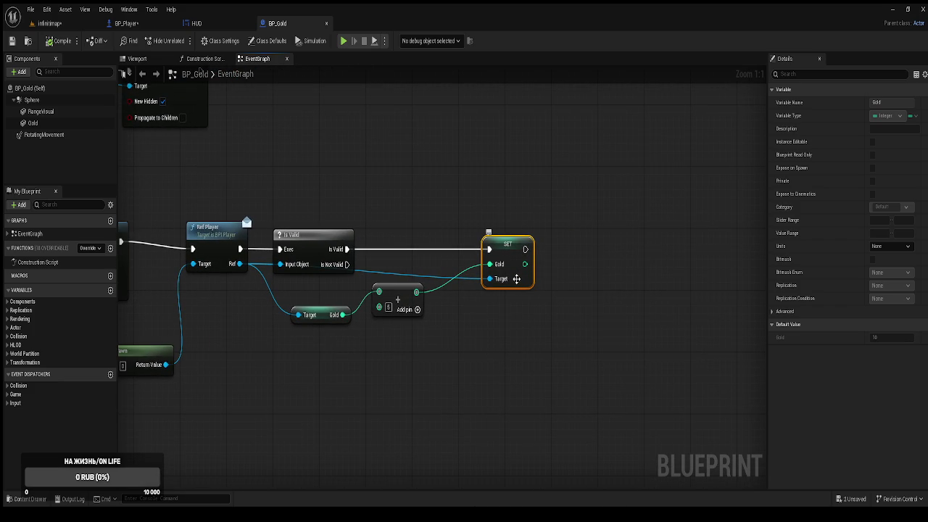
mouse_move(240, 263)
left_mouse_down()
mouse_move(256, 353)
mouse_move(283, 377)
left_mouse_up()
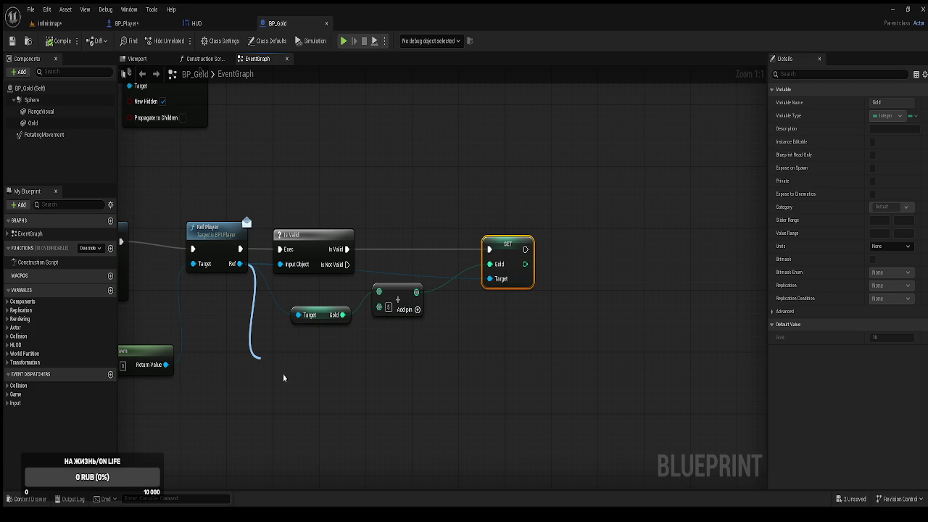
left_click_drag(283, 378, 320, 256)
left_click(320, 257)
mouse_move(291, 368)
left_mouse_down()
mouse_move(338, 375)
mouse_move(410, 357)
mouse_move(438, 333)
mouse_move(477, 353)
mouse_move(604, 263)
mouse_move(592, 255)
left_mouse_up()
Step: Call Update Gold Player after the Gold SET, passing the new Gold total
mouse_move(526, 249)
left_mouse_down()
mouse_move(576, 256)
mouse_move(576, 286)
left_mouse_up()
left_click(533, 356)
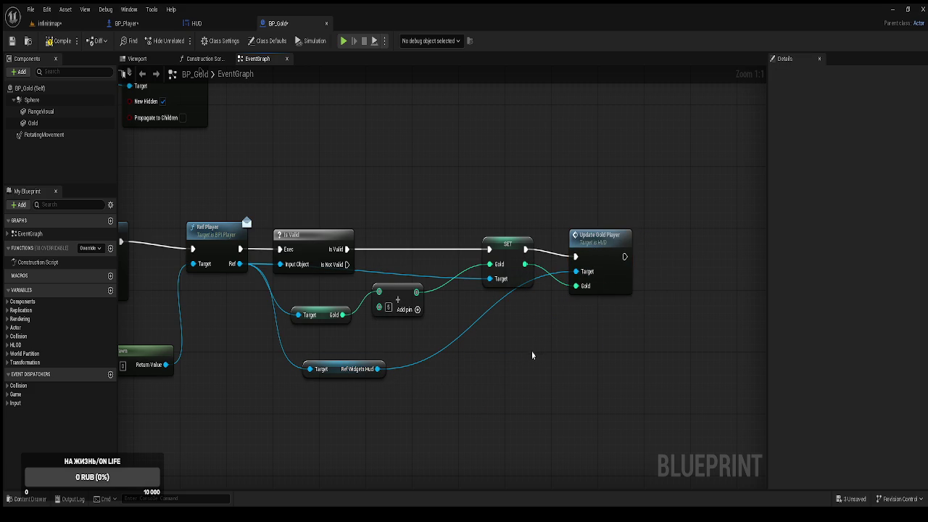
left_click(58, 24)
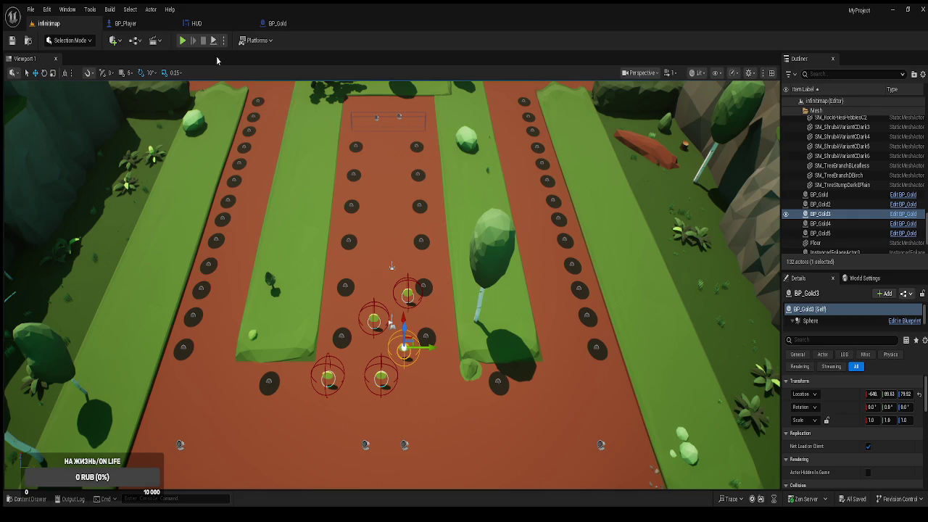
left_click(183, 40)
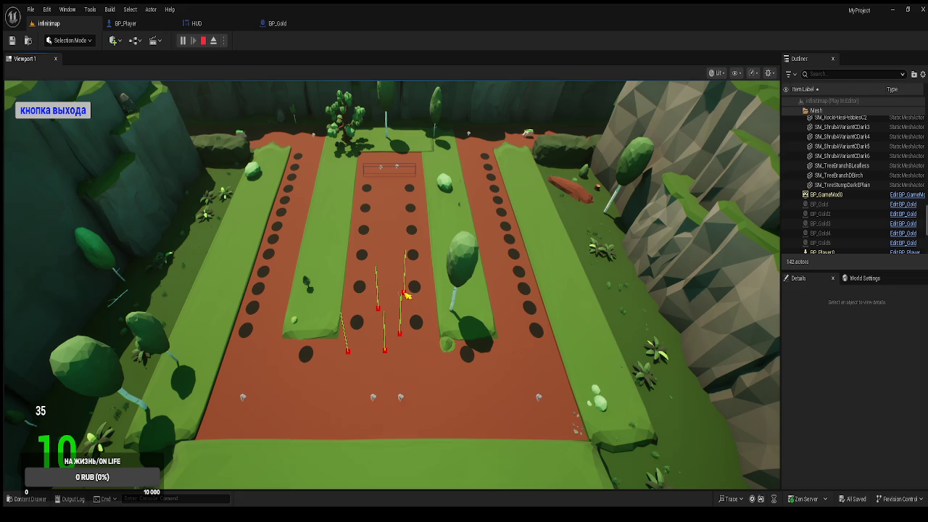
key("shift+F1")
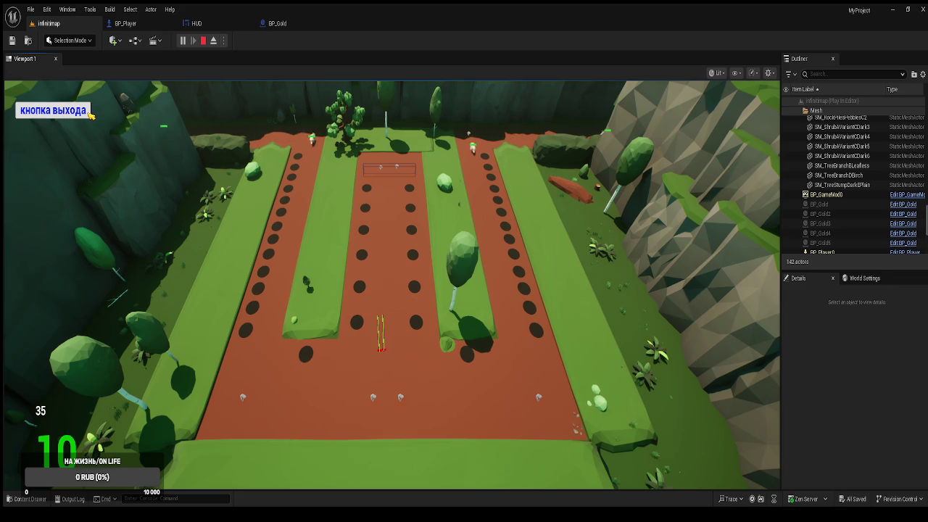
left_click(90, 113)
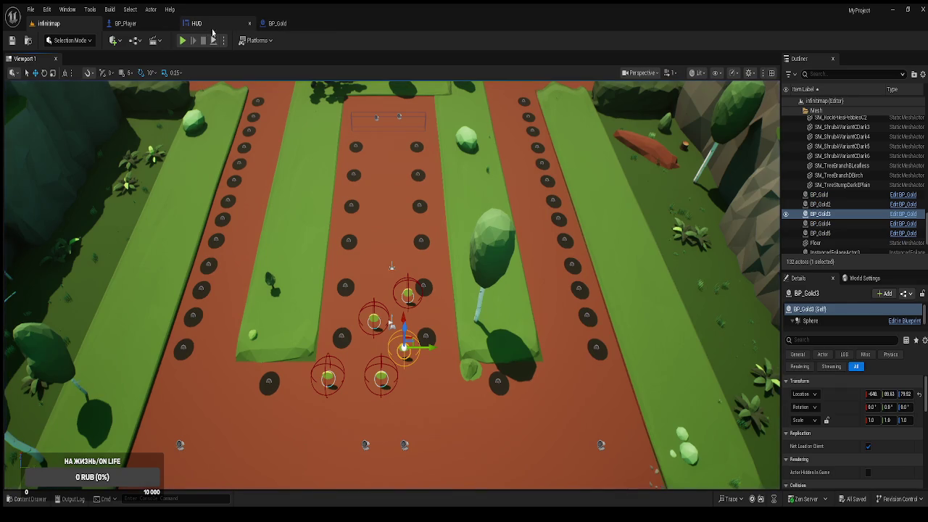
left_click(206, 27)
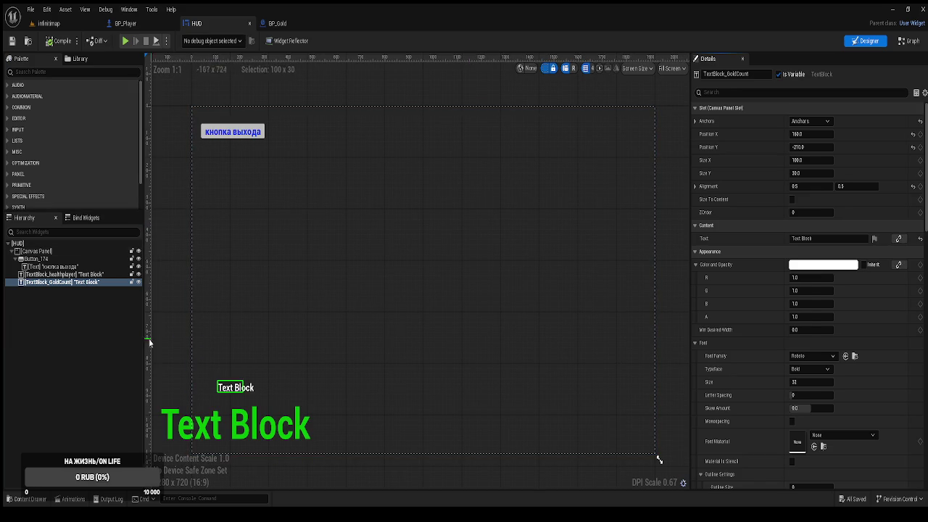
Step: Add a Vertical Box from the Palette onto the HUD Canvas Panel, anchored bottom-left
left_click(35, 275)
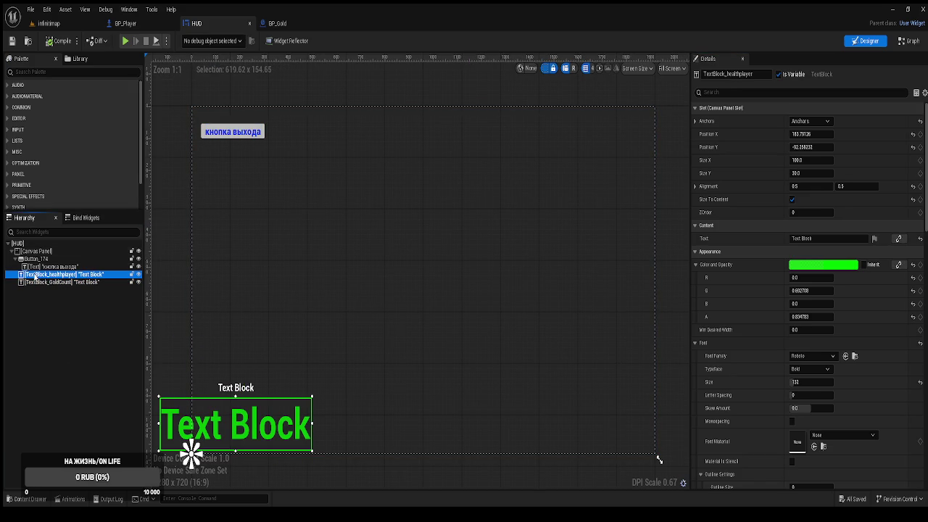
left_click(33, 72)
type("box")
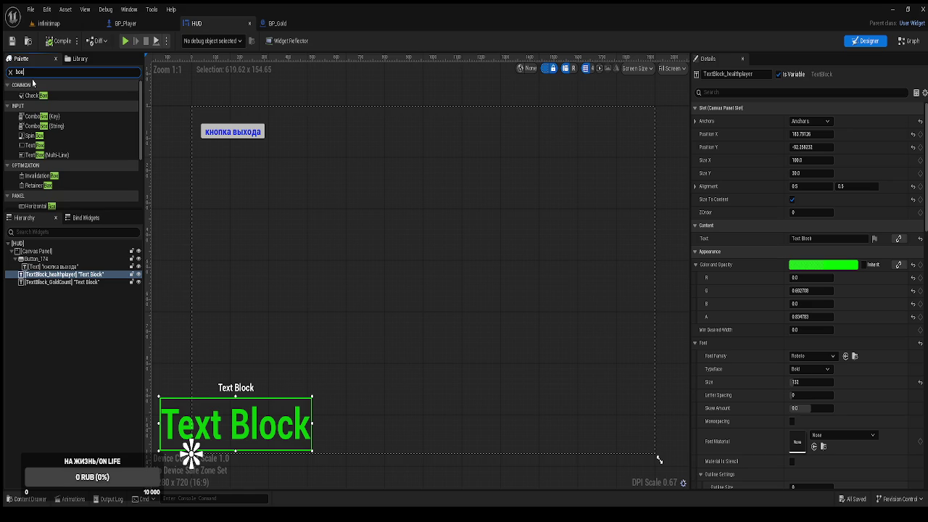
scroll(54, 164, "down", 3)
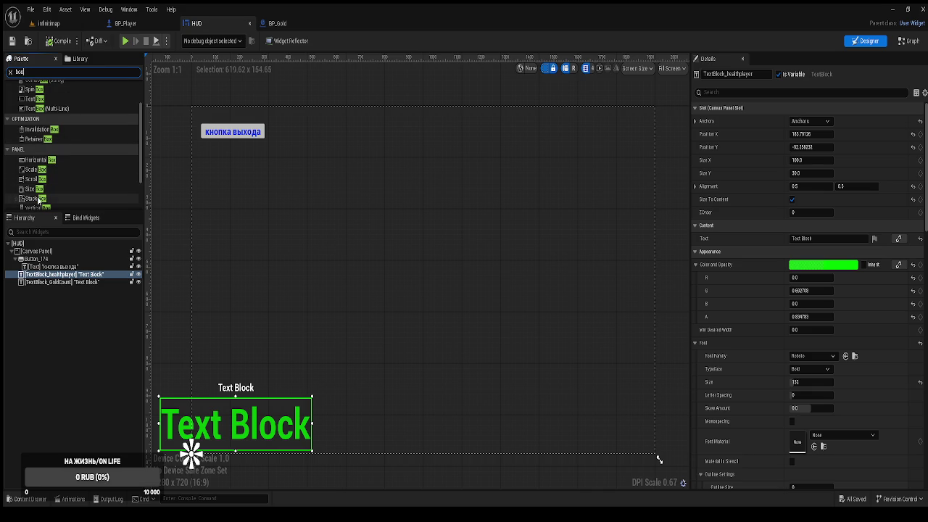
scroll(38, 199, "down", 2)
left_click(55, 179)
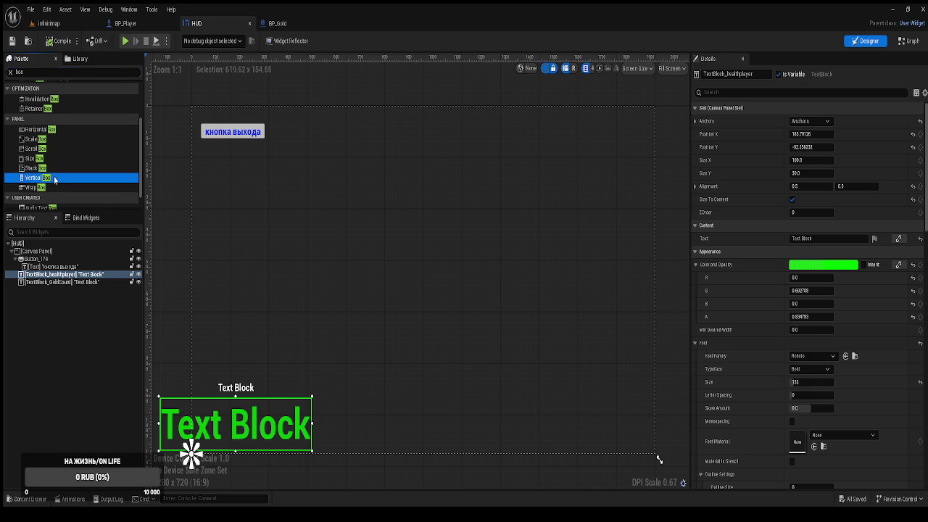
left_click_drag(50, 200, 42, 253)
left_click(43, 291)
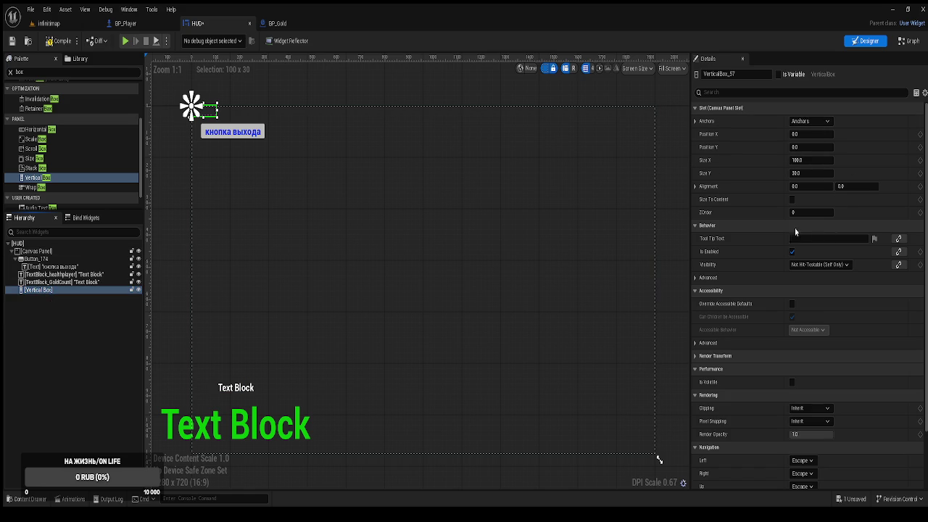
key("ctrl+z")
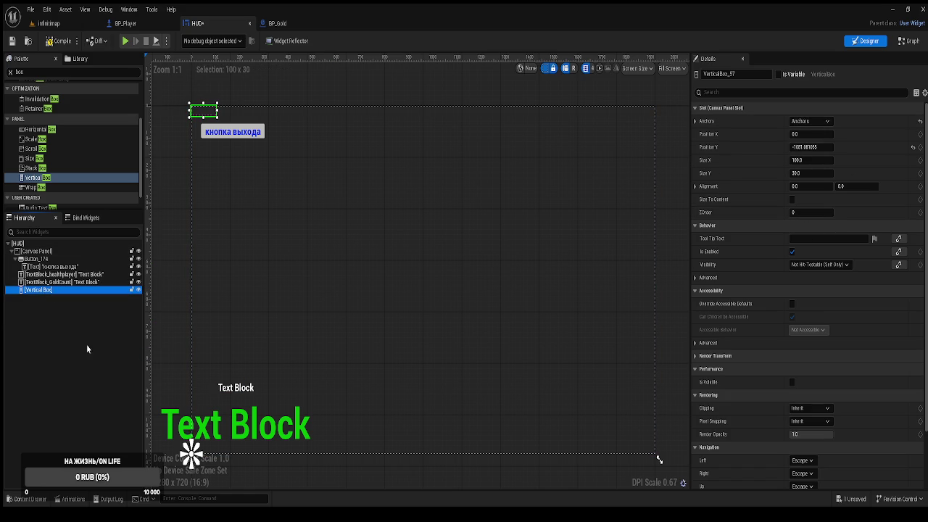
left_click(84, 341)
Step: Pick a Horizontal Box in the palette to wrap the health and gold texts
left_click(43, 275)
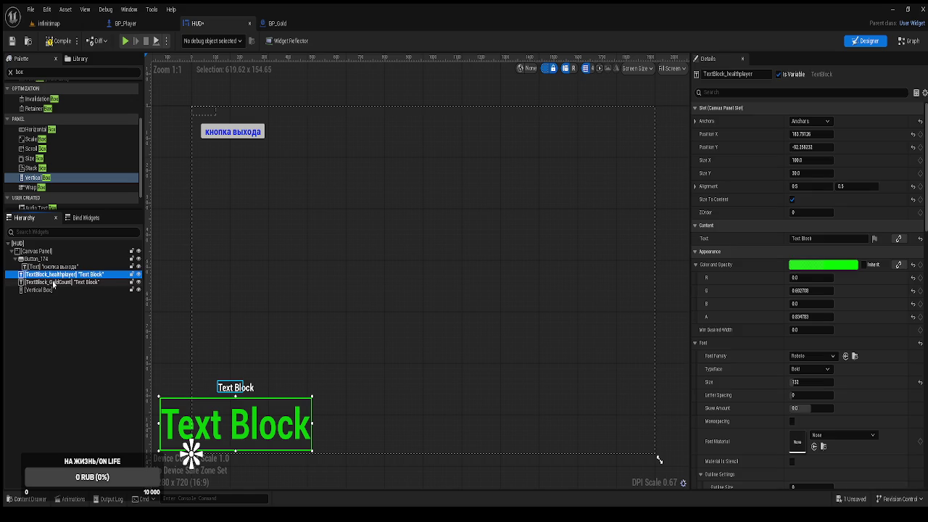
left_click(48, 281, "ctrl")
left_click(64, 298)
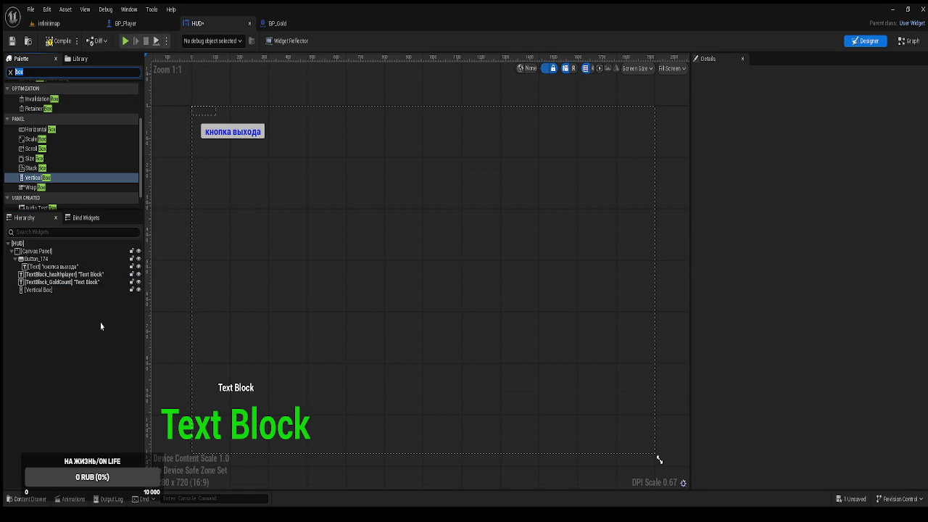
scroll(61, 165, "down", 1)
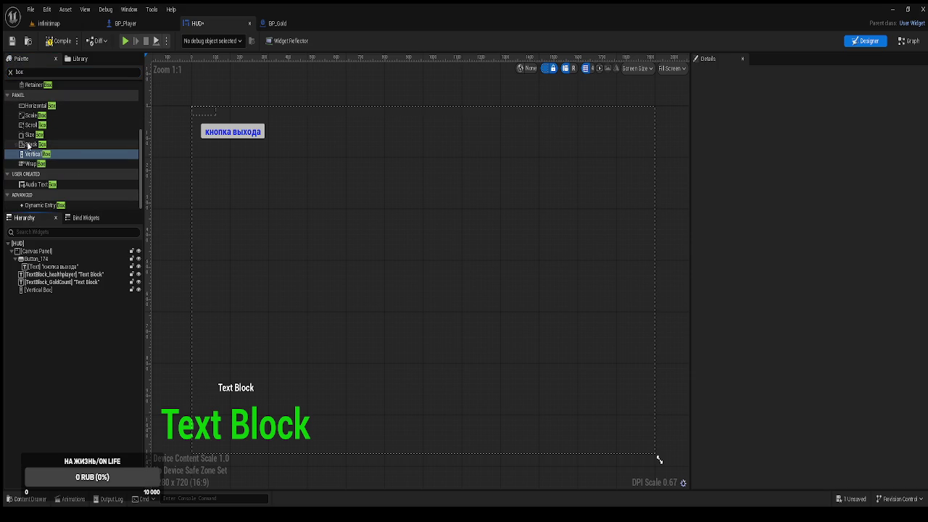
left_click(58, 107)
Step: Add a Horizontal Box inside the Vertical Box and reset the Vertical Box's Position Y to 0
left_click_drag(40, 290, 45, 297)
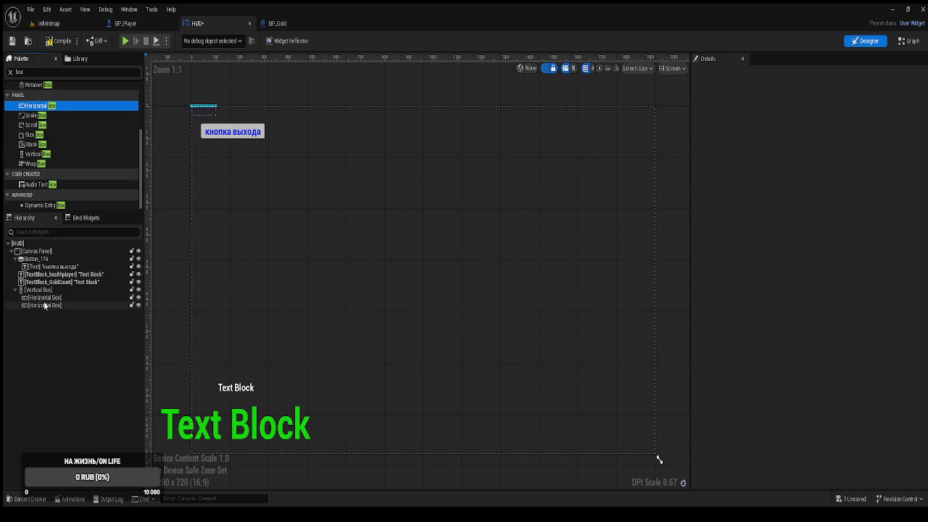
left_click(43, 297)
left_click(40, 290)
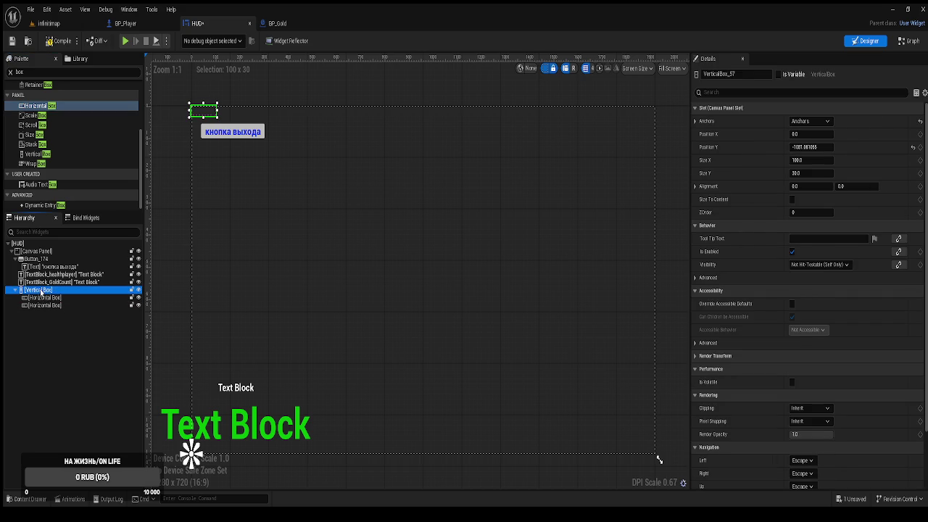
left_click(913, 149)
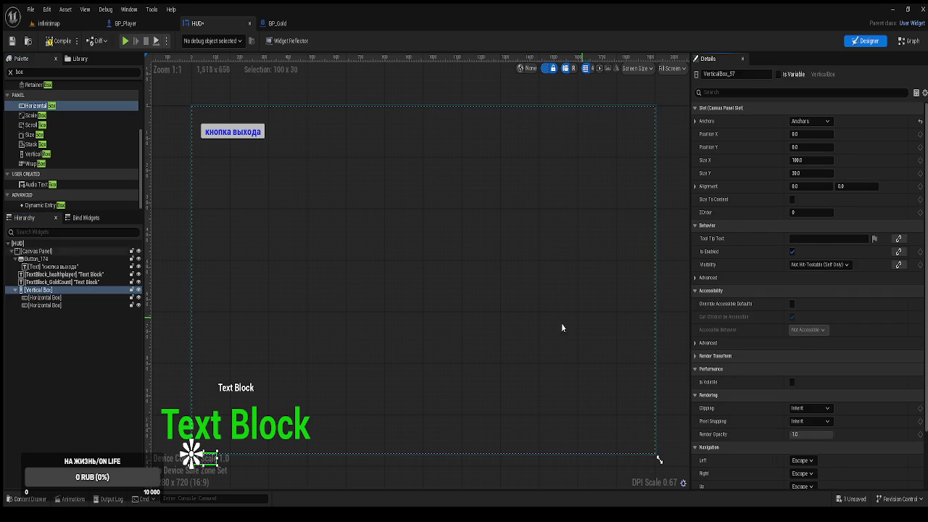
Step: Move TextBlock_healthplayer and TextBlock_GoldCount into their own Horizontal Boxes
left_click(83, 276)
left_click(81, 282, "ctrl")
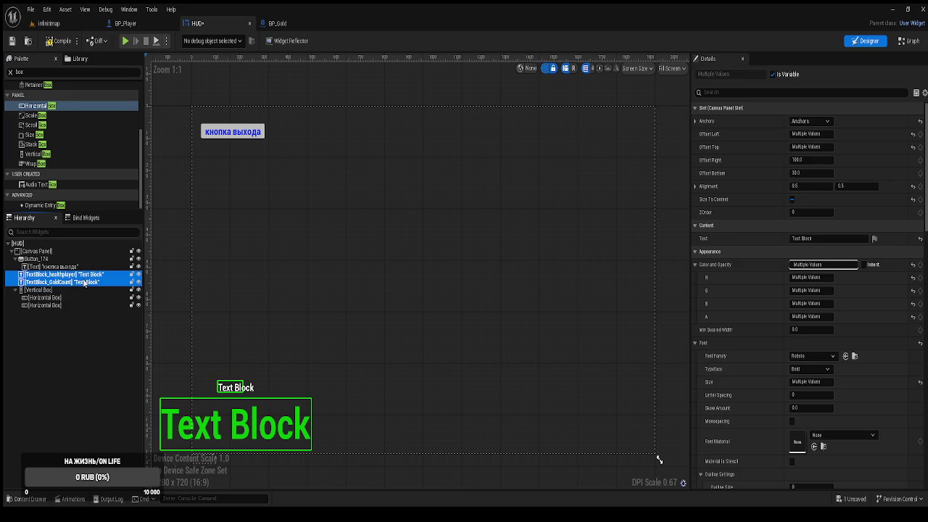
left_click(78, 275)
left_click(78, 266)
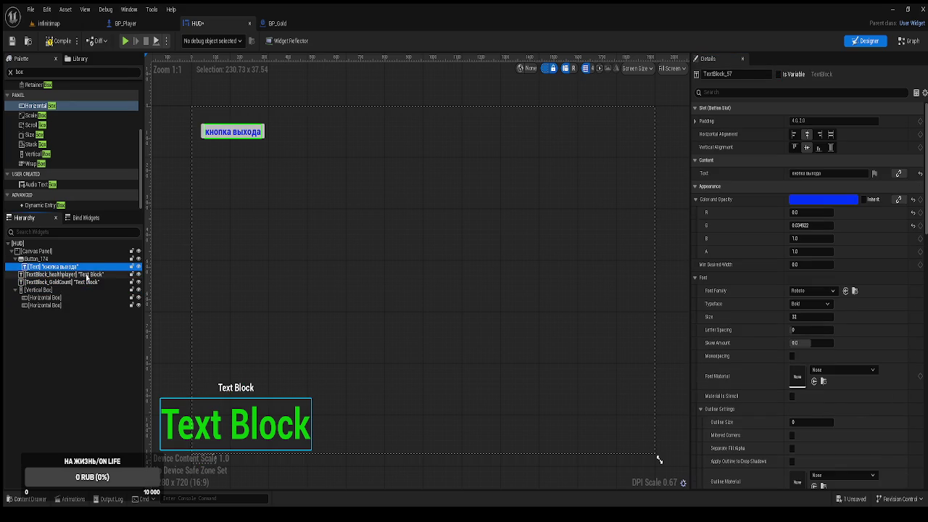
left_click(86, 275)
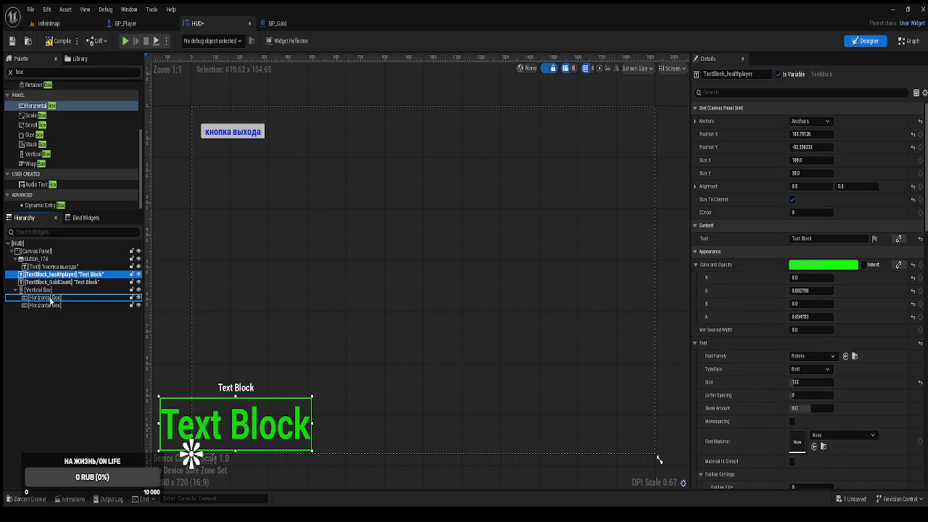
left_click_drag(51, 299, 50, 299)
left_click(69, 276)
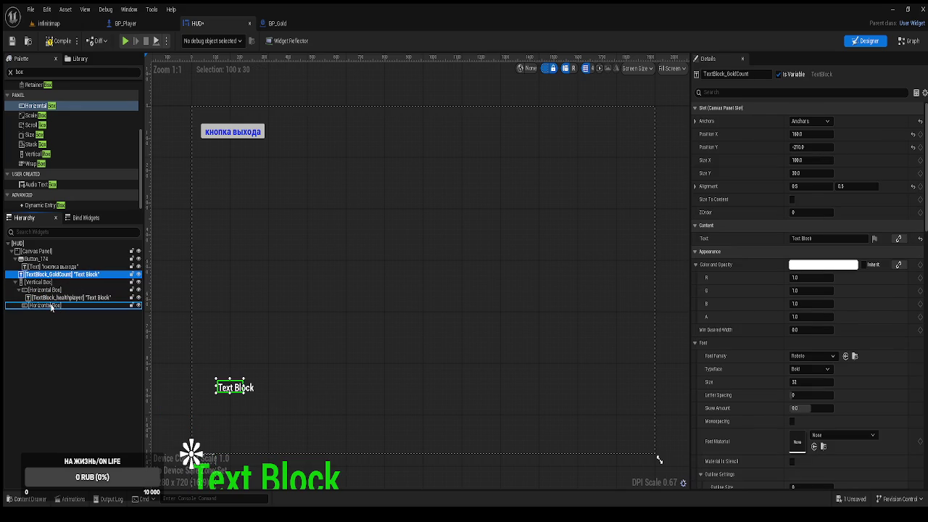
left_click_drag(51, 311, 51, 307)
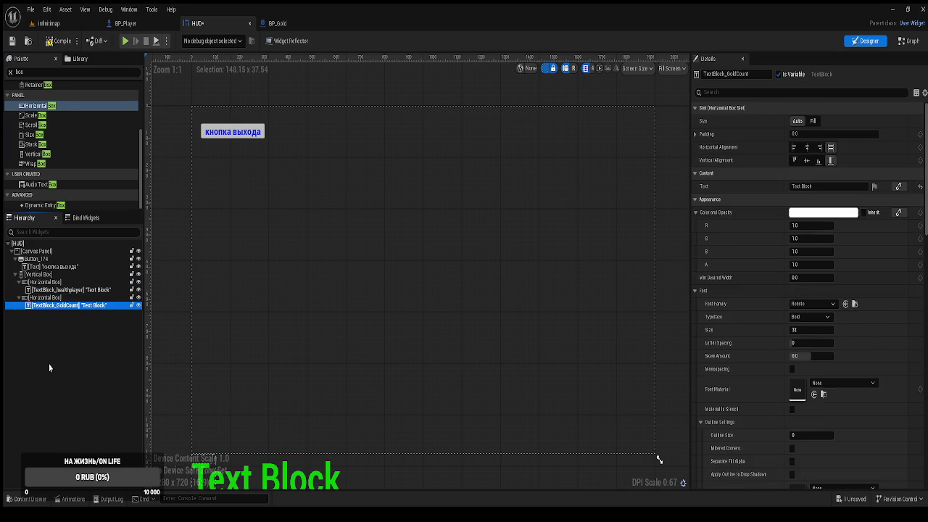
Step: Make the Vertical Box size to its content
left_click(38, 275)
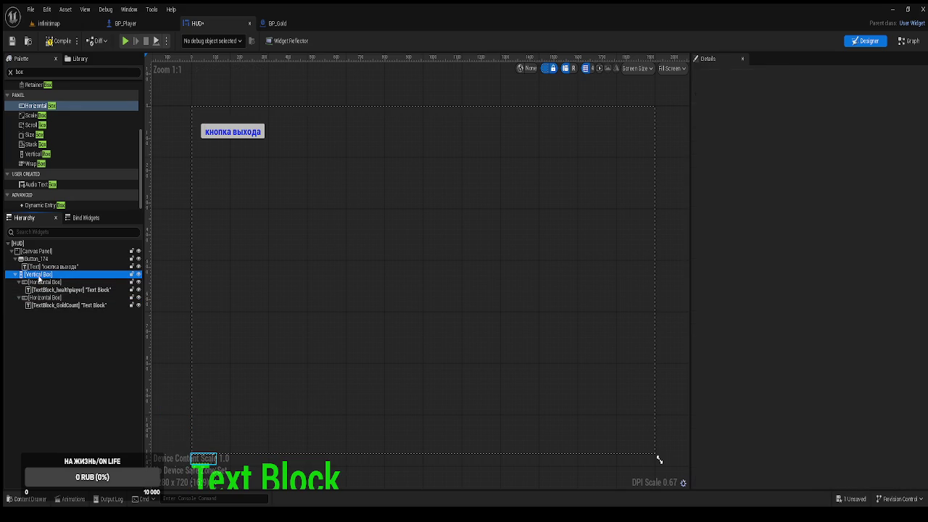
left_click(49, 290)
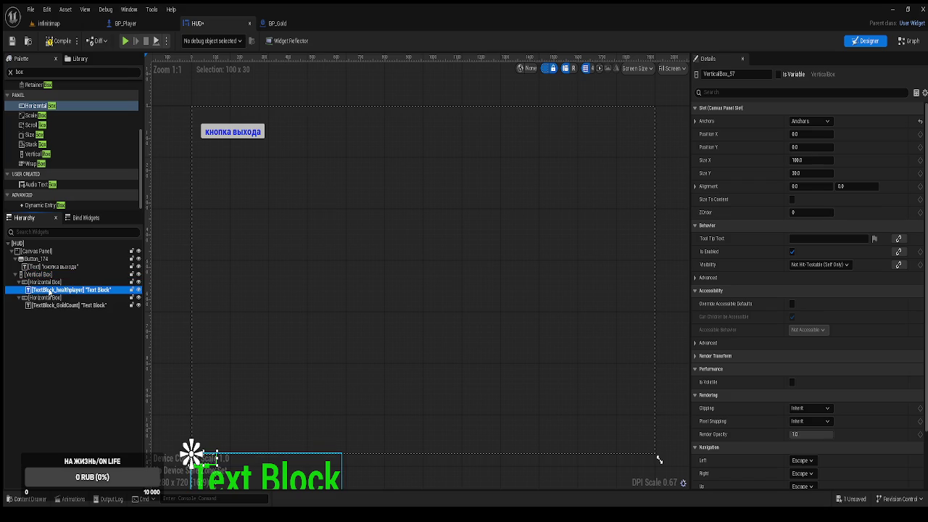
left_click(37, 282)
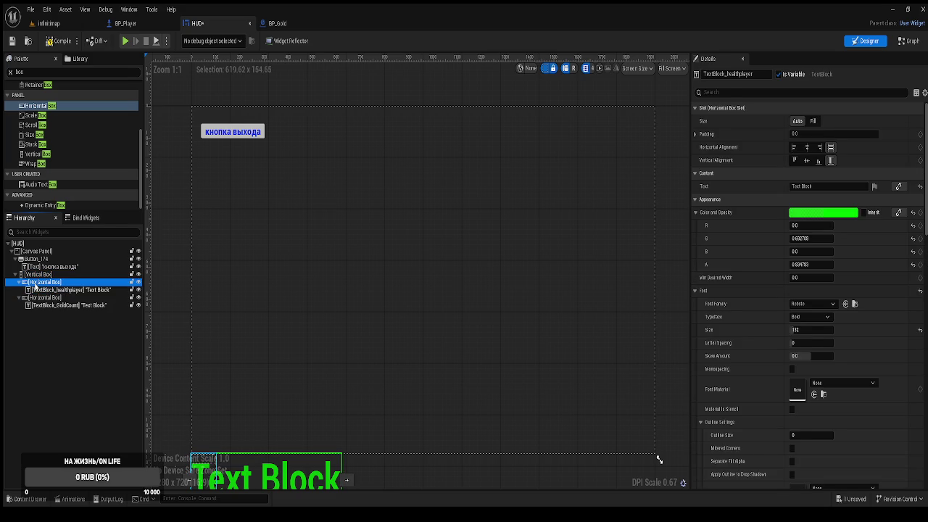
left_click(36, 274)
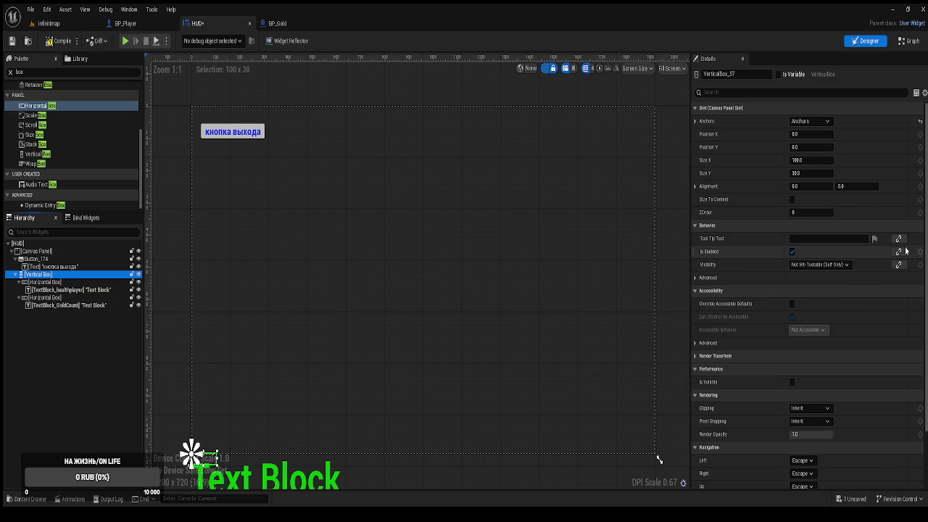
left_click(792, 200)
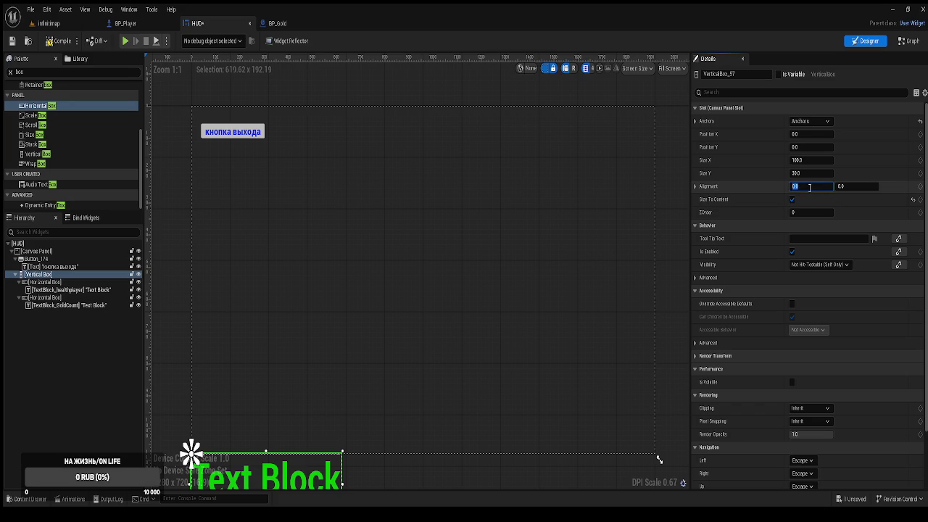
Step: Set the horizontal alignment to 0.5 and try moving the vertical box on the canvas
type("0.5")
key("Return")
key("Tab")
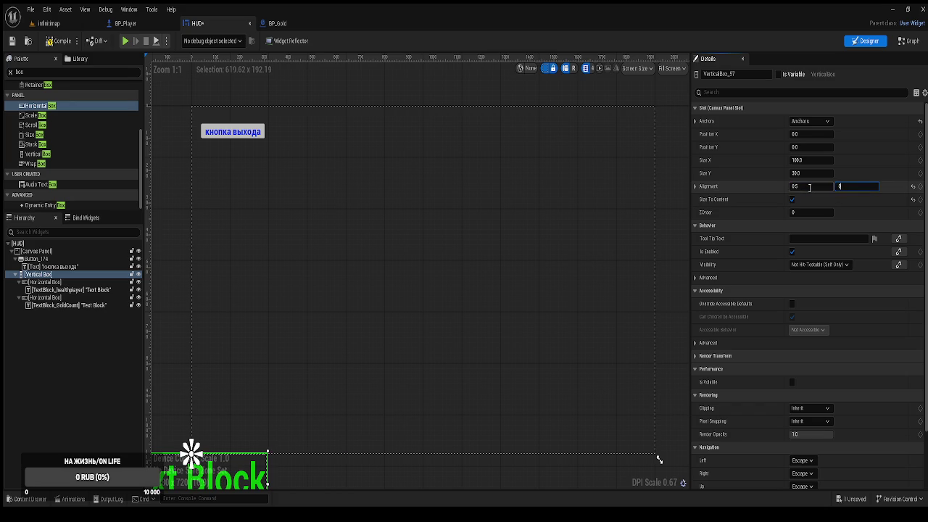
type("0.5")
left_click_drag(359, 268, 459, 220)
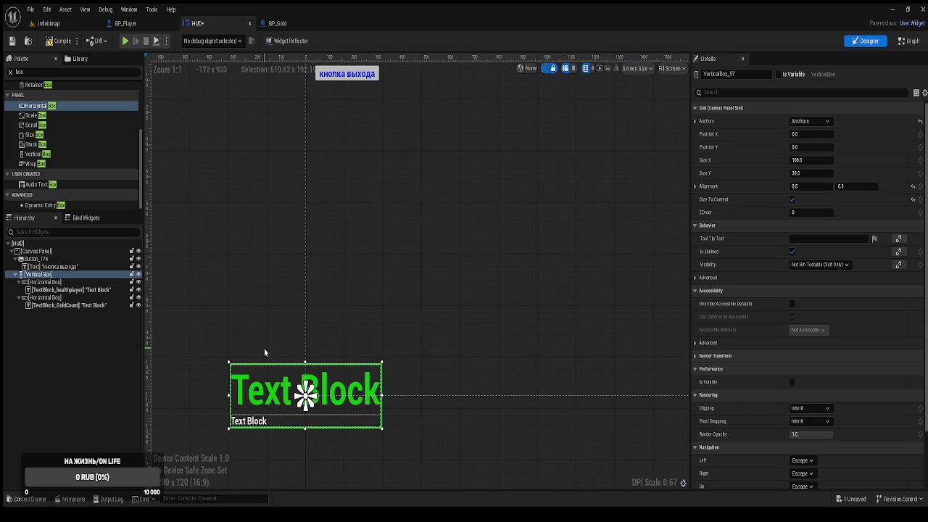
left_click_drag(306, 394, 331, 386)
key("ctrl+z")
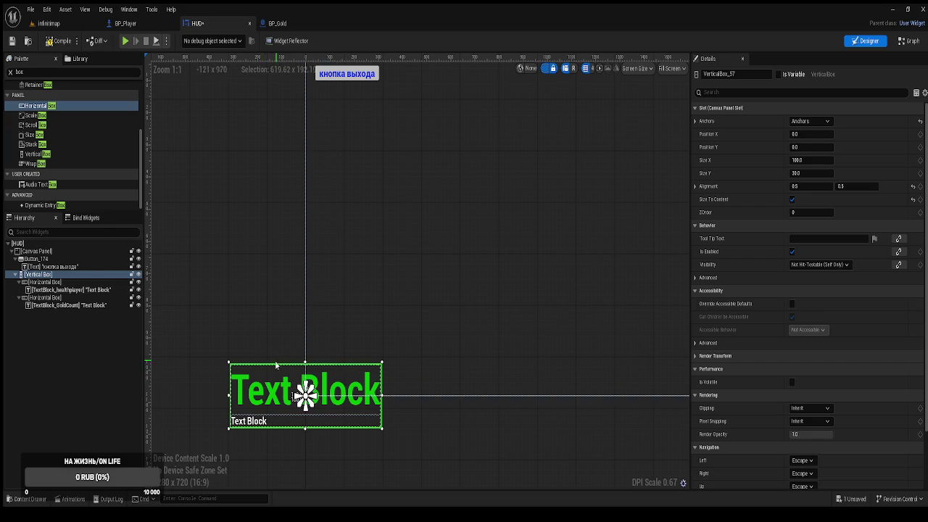
Step: Position the vertical box at X 350, Y -160
left_click(32, 251)
left_click(27, 290)
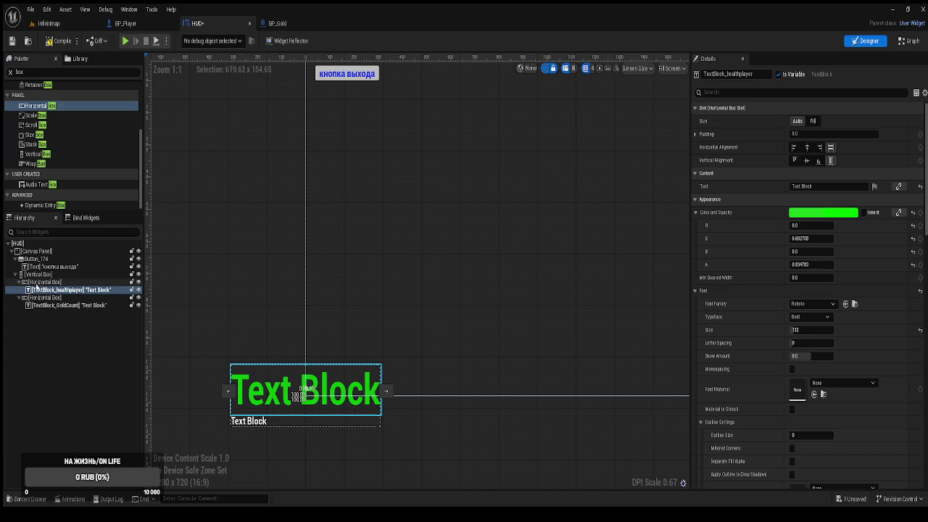
left_click(36, 282)
left_click(39, 275)
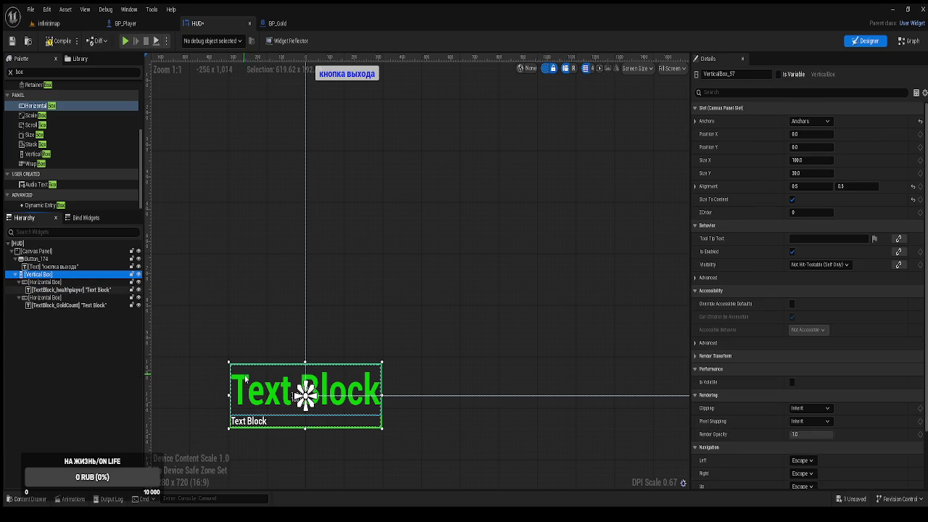
mouse_move(269, 391)
left_mouse_down()
mouse_move(357, 344)
mouse_move(347, 357)
left_mouse_up()
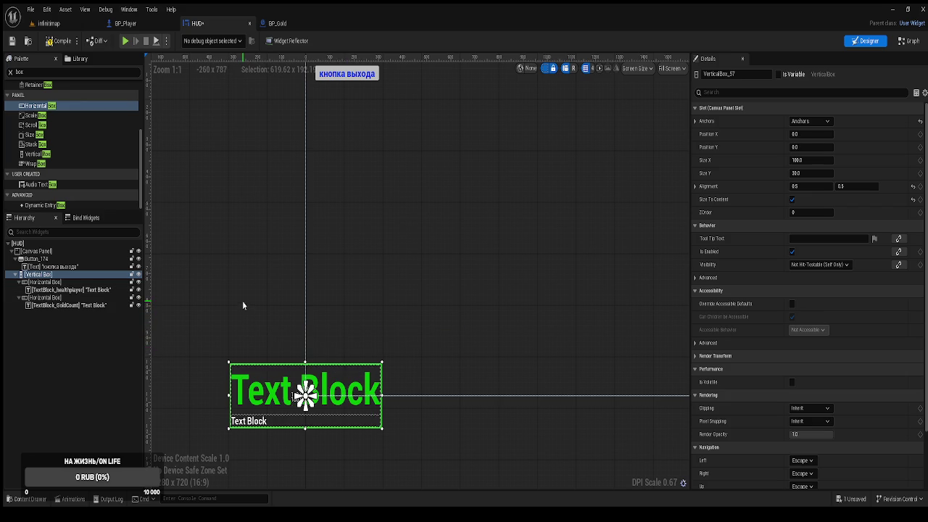
left_click(32, 270)
left_click(34, 275)
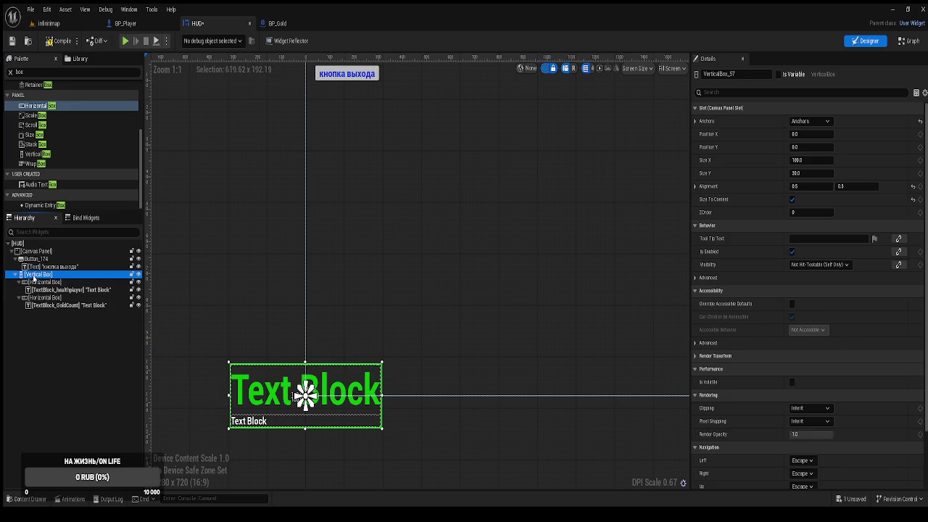
mouse_move(811, 134)
left_mouse_down()
mouse_move(839, 134)
mouse_move(786, 147)
left_mouse_up()
left_click(812, 135)
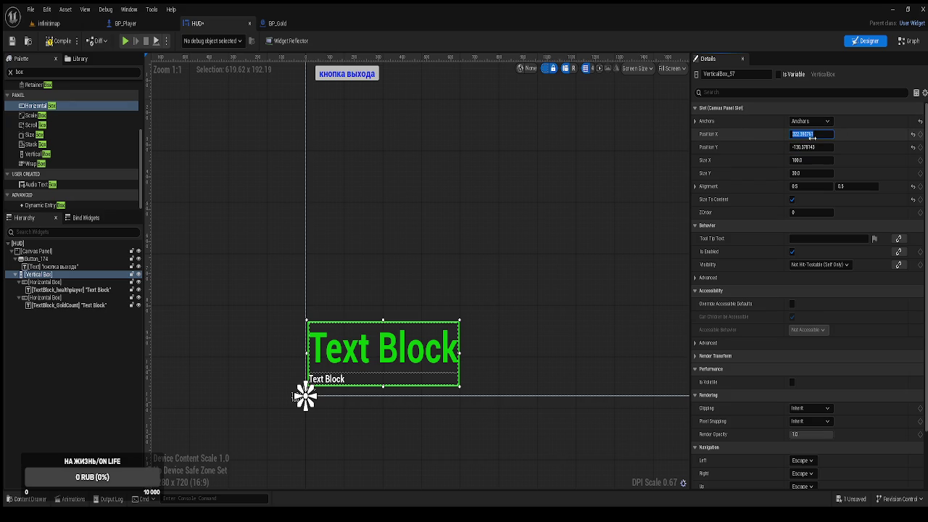
key("Return")
key("Tab")
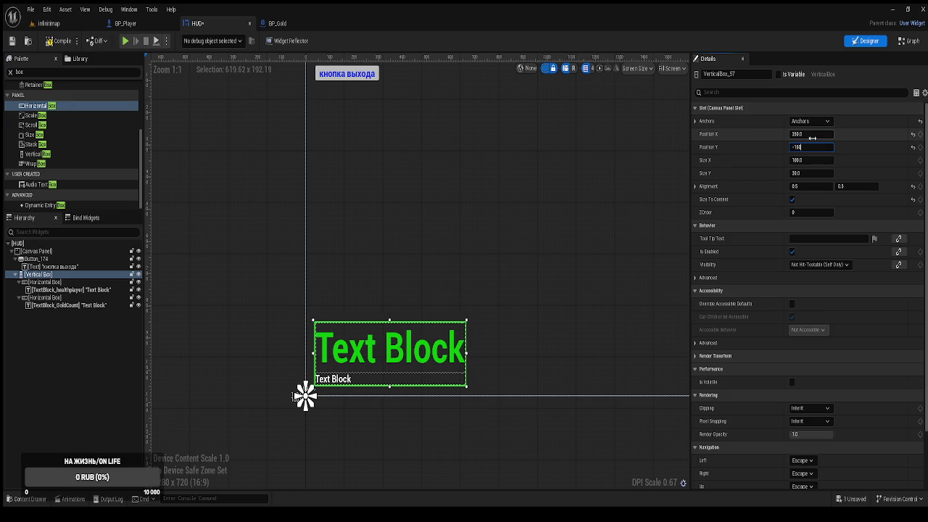
key("Return")
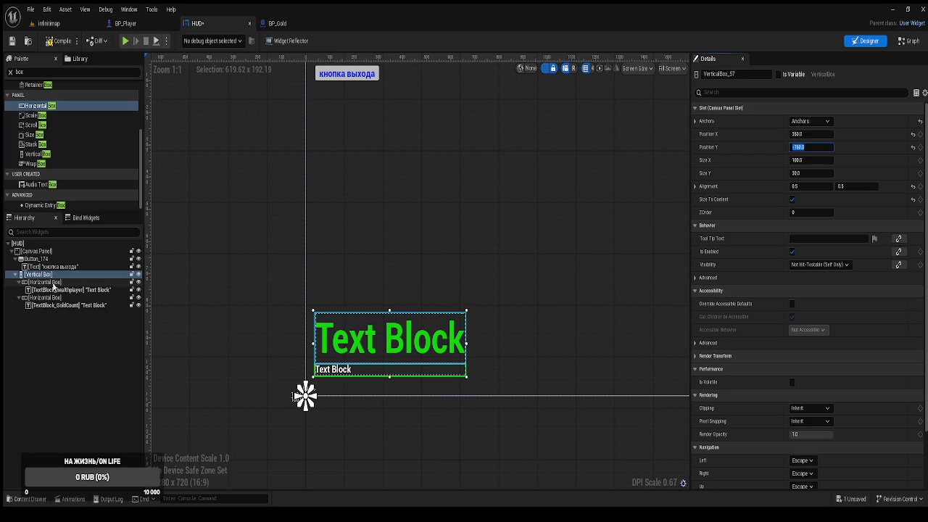
Step: Set the upper row to Fill and return the lower row to automatic size
left_click(53, 284)
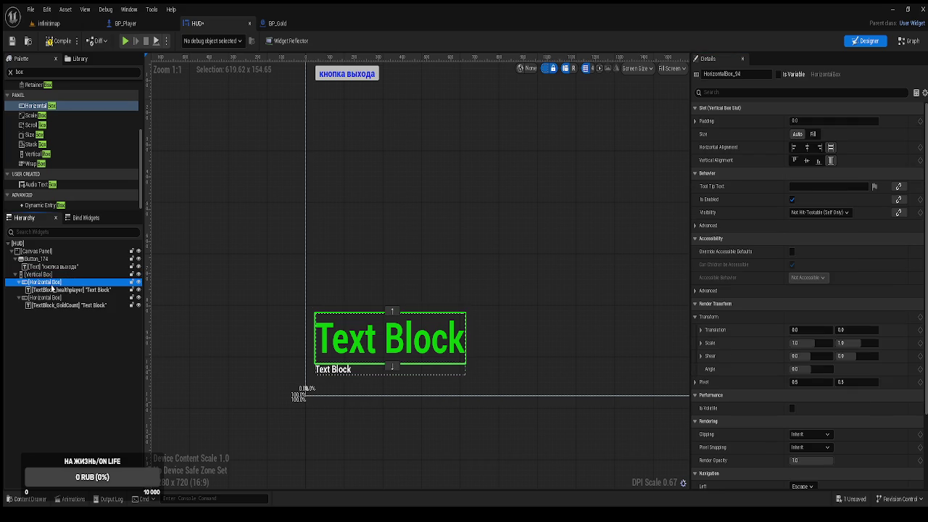
left_click(813, 134)
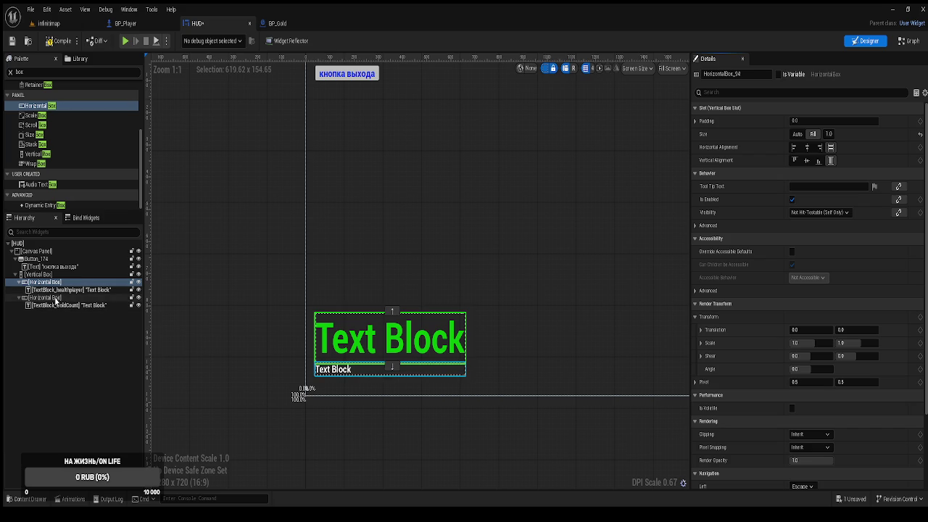
left_click(54, 298)
left_click(814, 134)
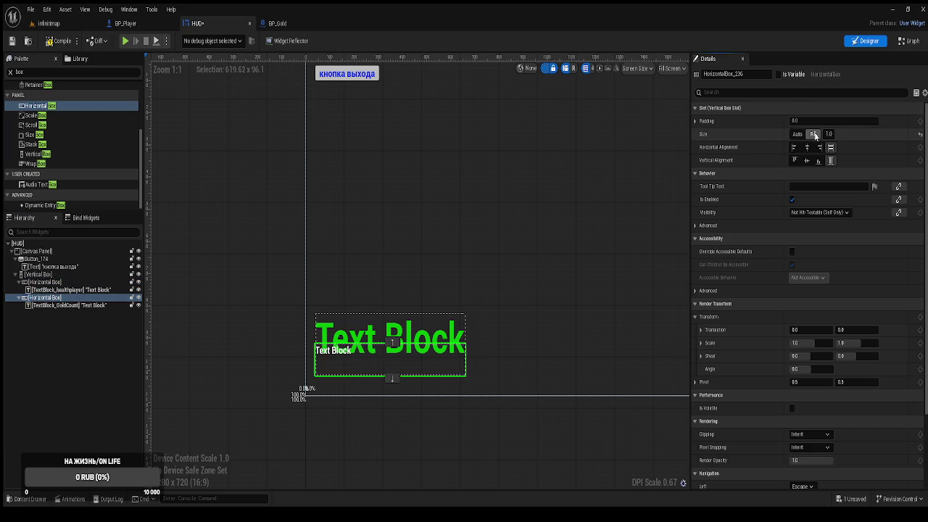
left_click(798, 134)
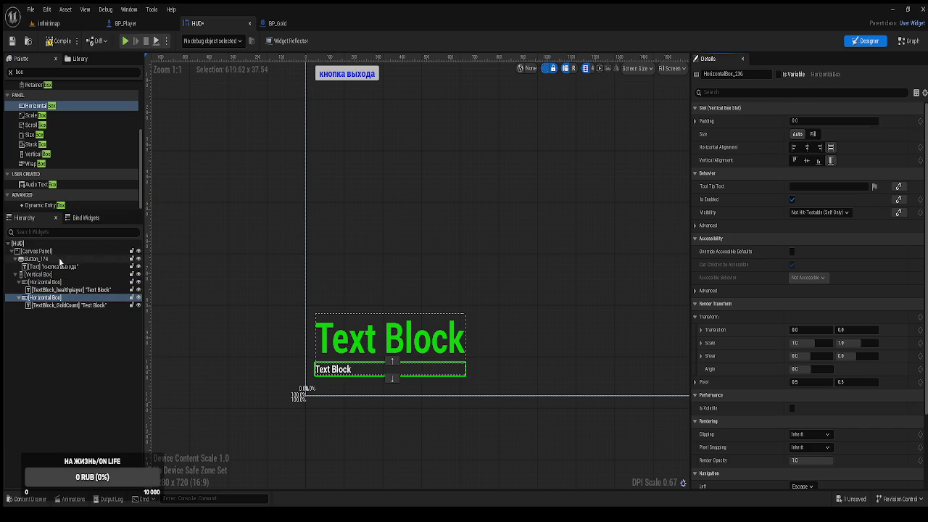
left_click(52, 282)
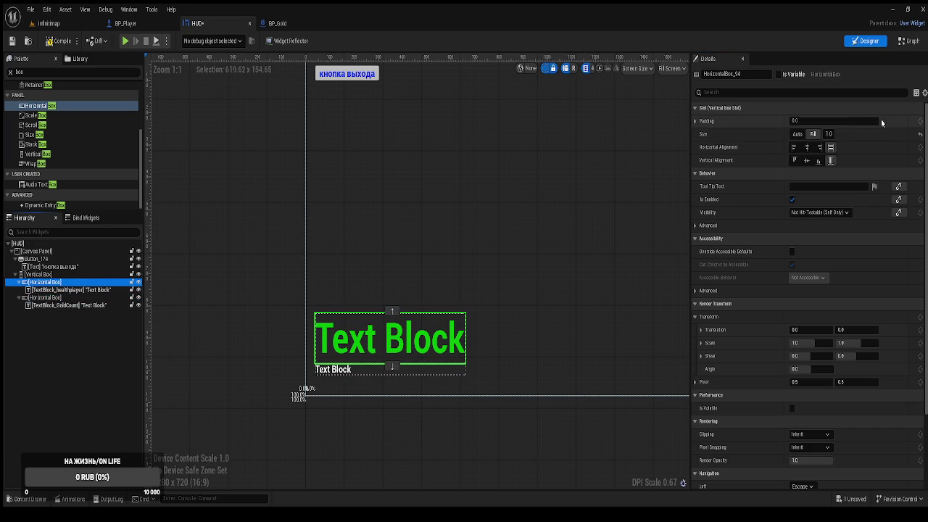
Step: Make the gold count text fill its row and center it
left_click(53, 290)
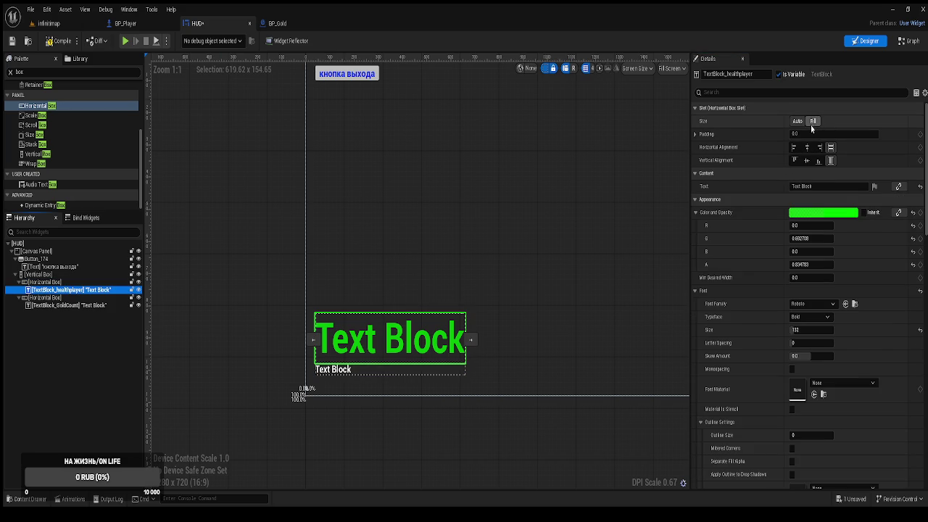
left_click(37, 307)
left_click(815, 123)
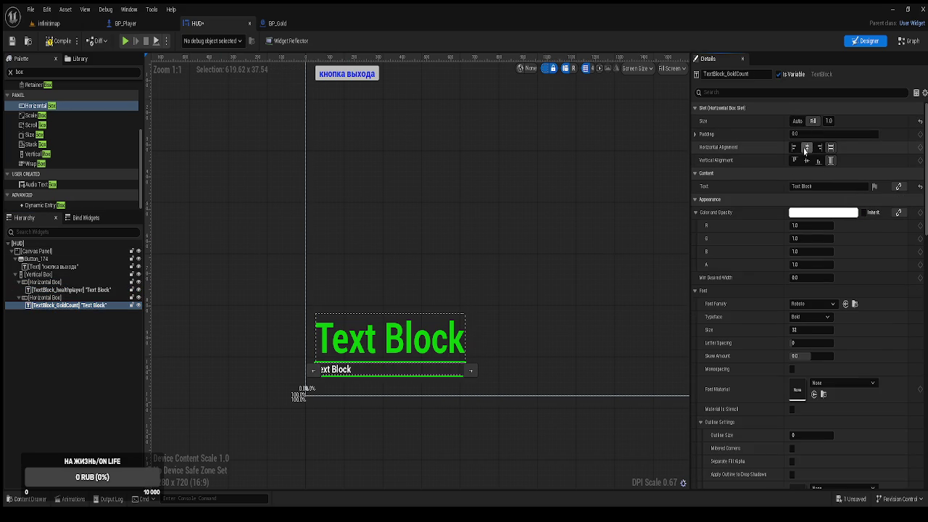
left_click(807, 148)
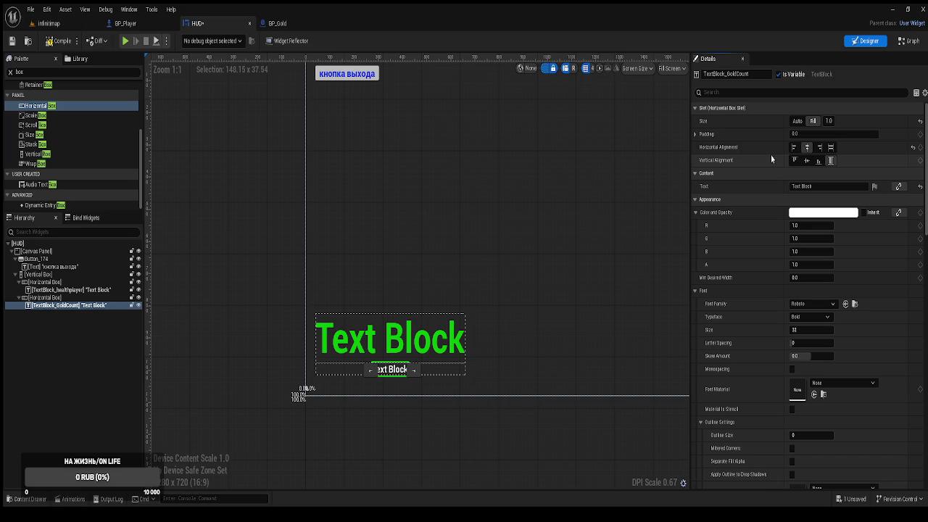
Step: Move the gold count row above the health row in the Vertical Box
left_click(45, 298)
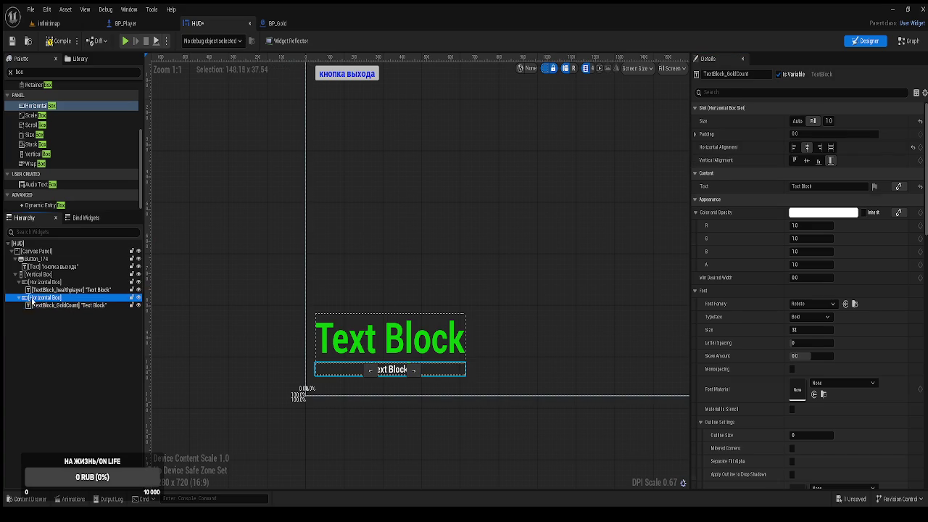
left_click(19, 298)
left_click(19, 282)
left_click(45, 283)
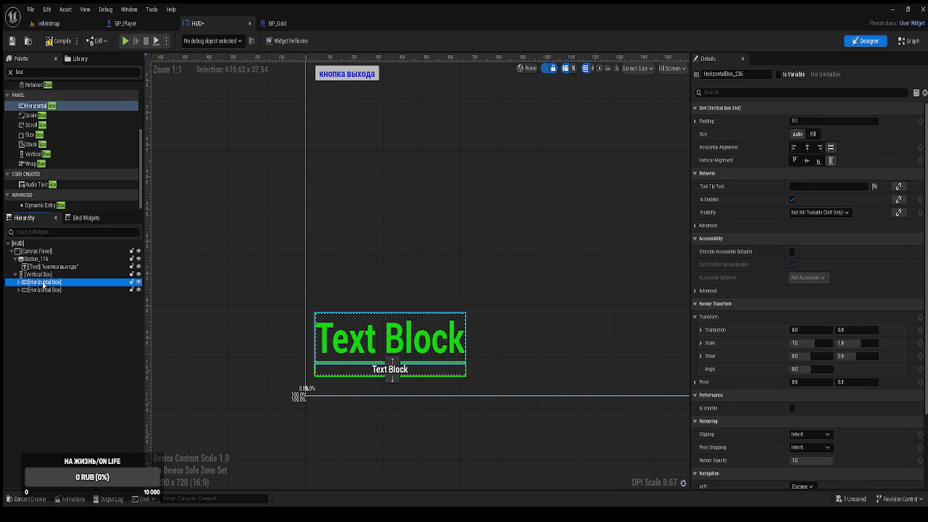
left_click(19, 290)
left_click(19, 282)
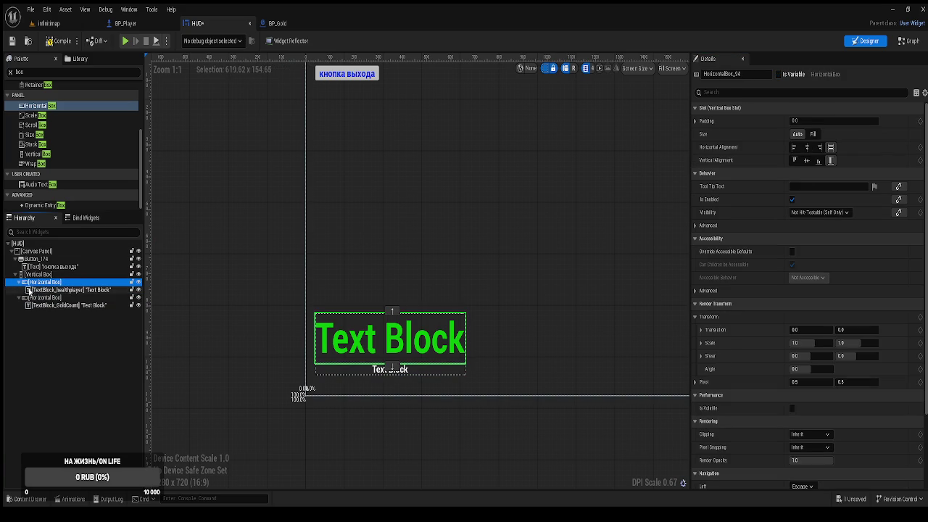
left_click(19, 298)
left_click(19, 282)
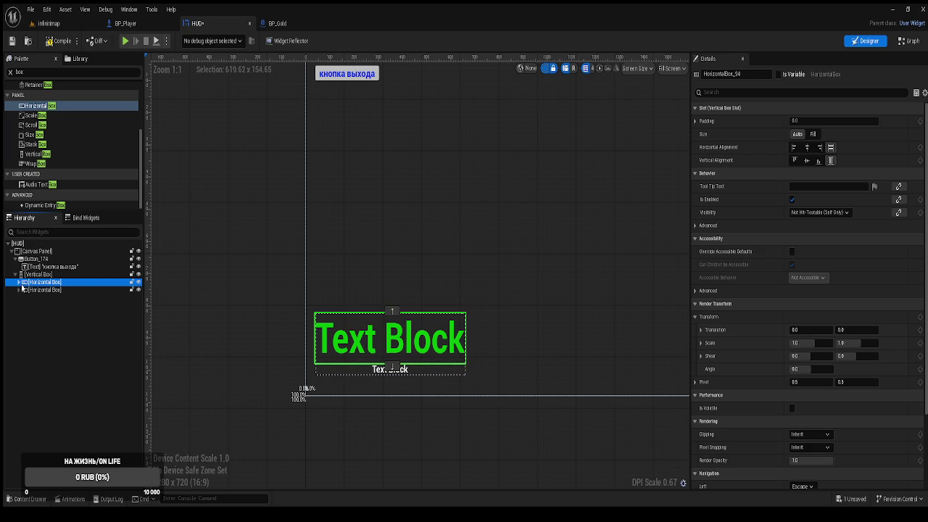
left_click(45, 290)
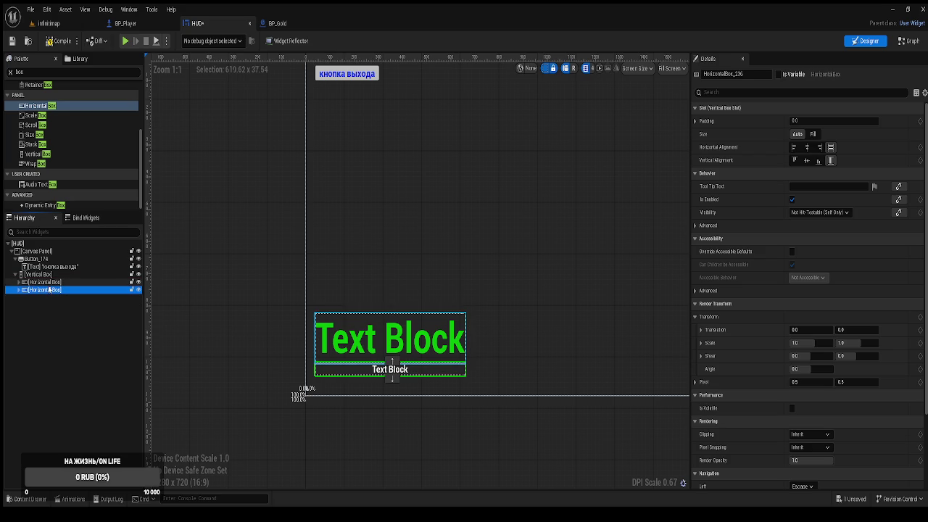
left_click(393, 362)
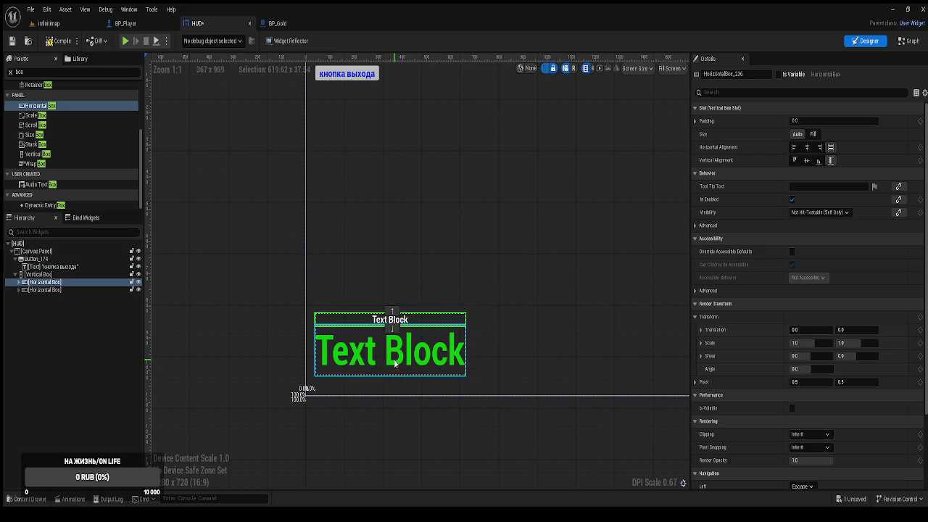
left_click(193, 311)
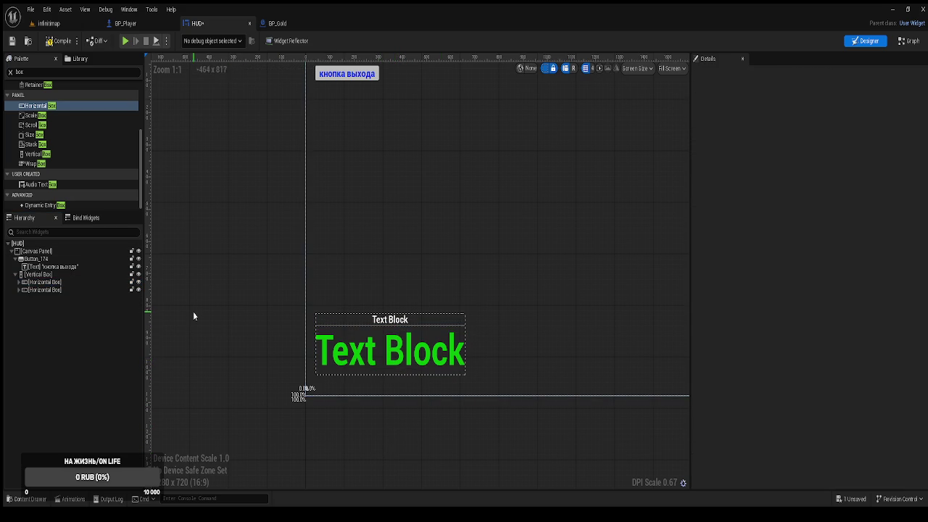
Step: Compile and save the HUD widget
left_click(56, 42)
key("ctrl+s")
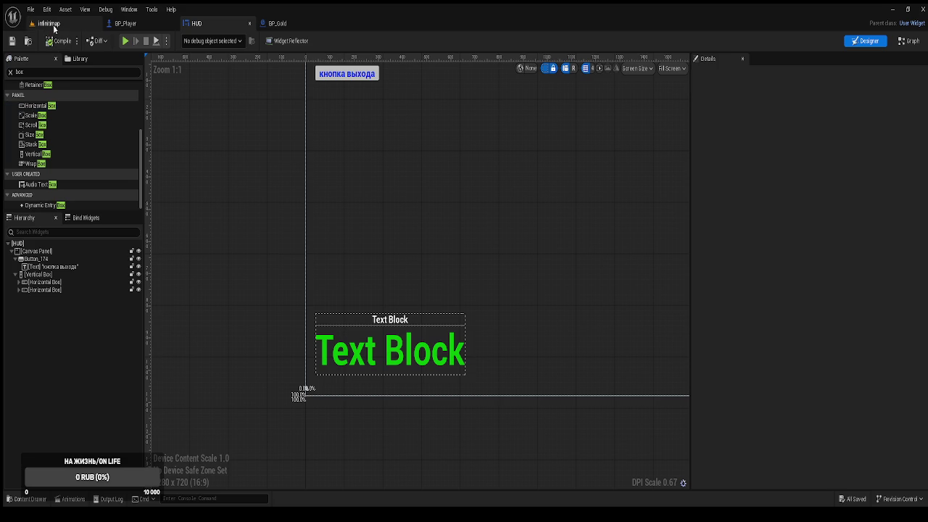
left_click(54, 26)
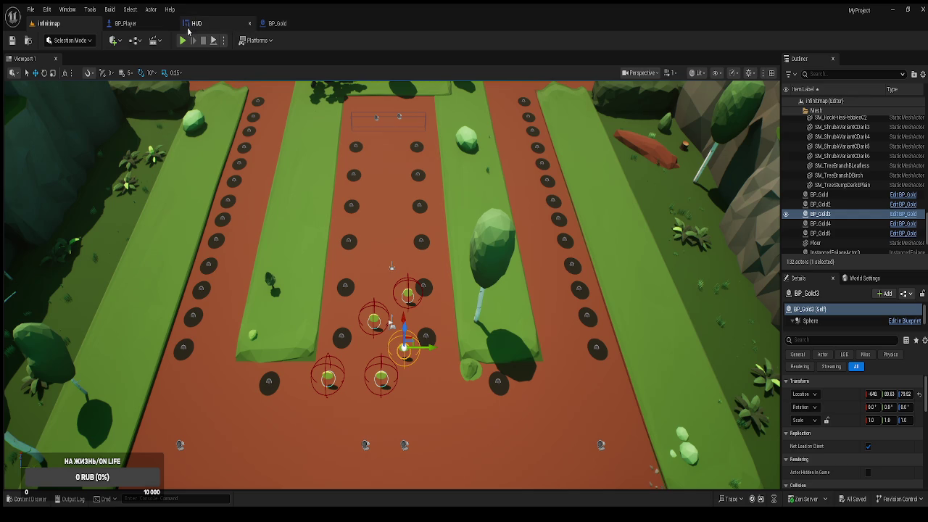
Step: Play-test the level, collect five coins along the track, then exit the game
left_click(182, 41)
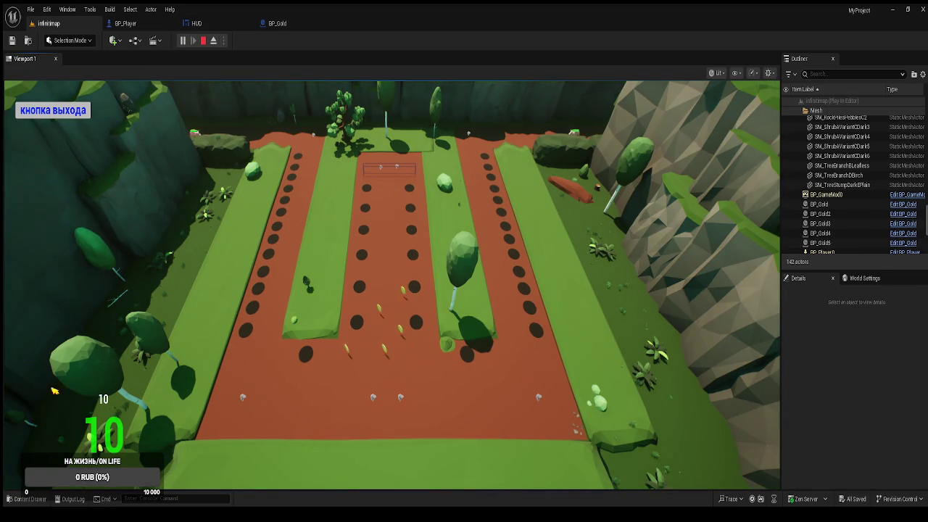
left_click(348, 355)
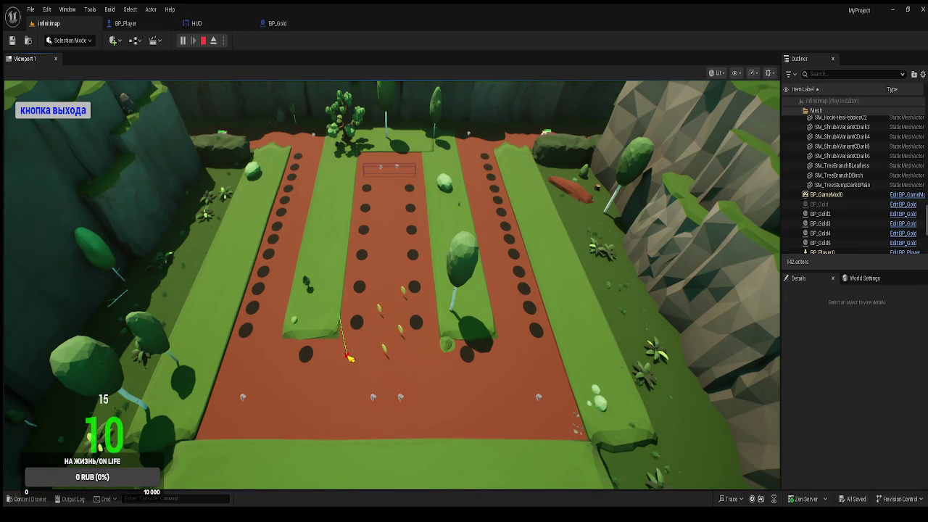
left_click(383, 351)
left_click(401, 333)
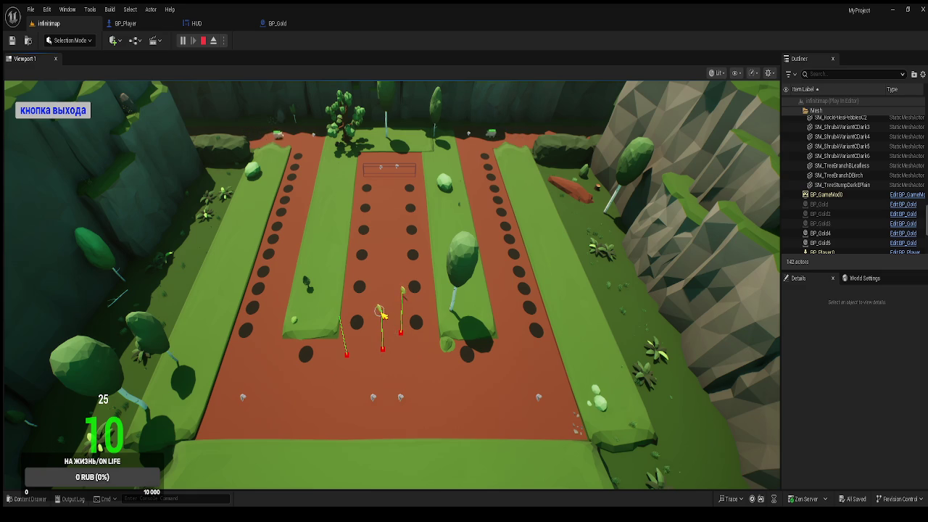
left_click(380, 312)
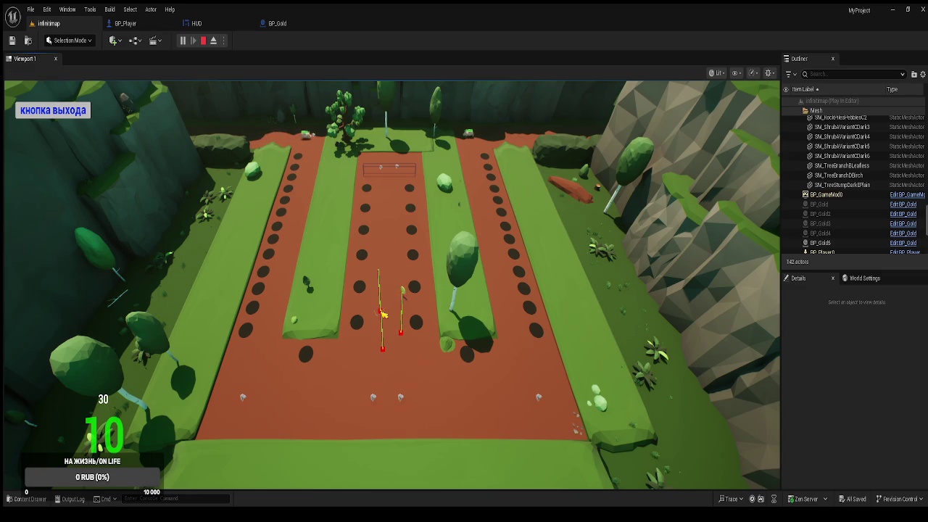
left_click(407, 294)
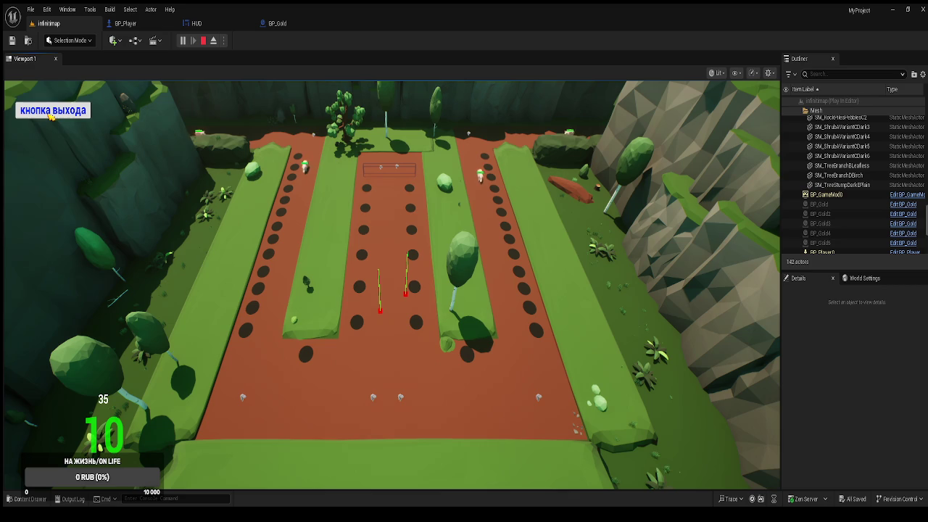
left_click(45, 112)
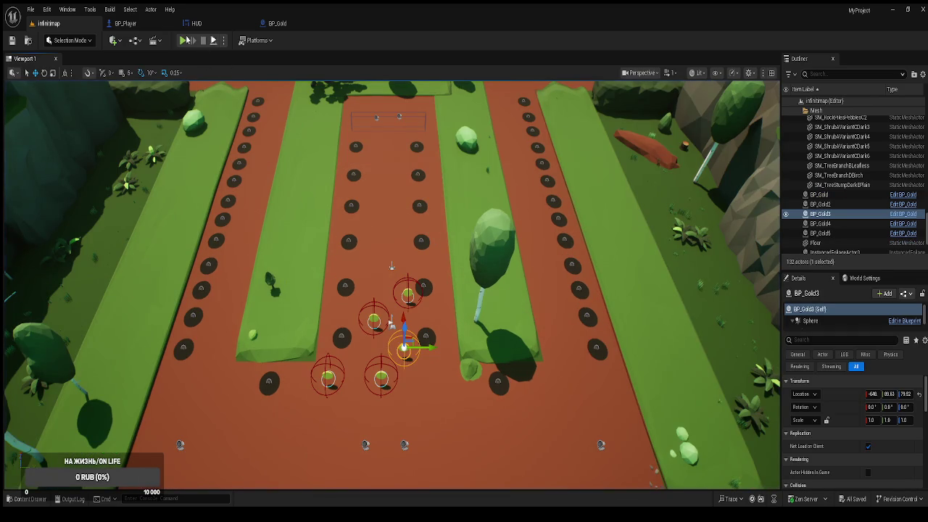
left_click(136, 26)
left_click(61, 26)
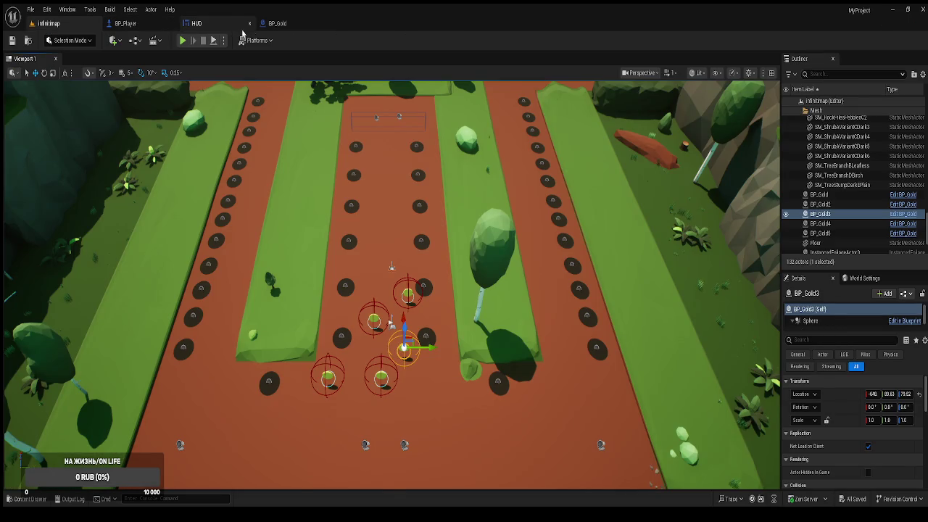
Step: Shift the Update Gold Player node right and review BP_Gold's event graph
left_click(278, 23)
left_click_drag(555, 238, 605, 241)
mouse_move(333, 195)
left_mouse_down()
mouse_move(475, 200)
mouse_move(398, 185)
mouse_move(669, 192)
mouse_move(509, 194)
left_mouse_up()
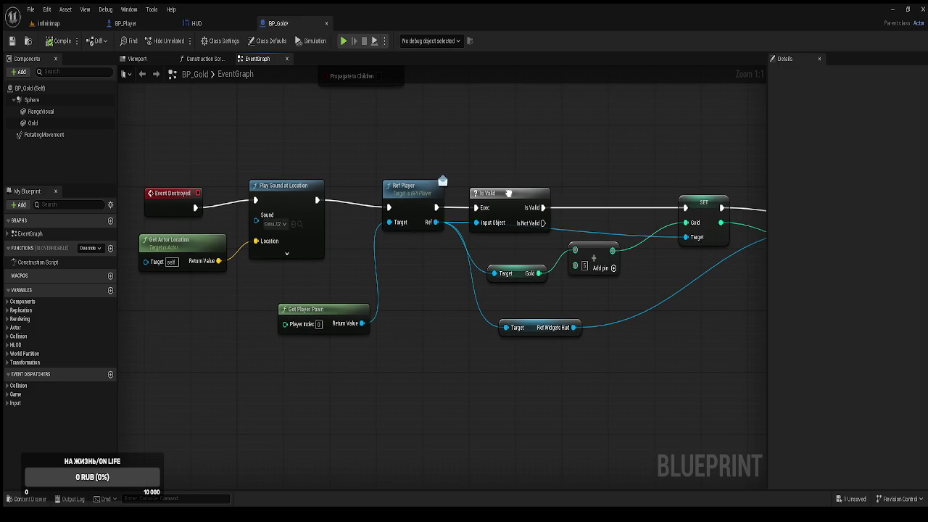
mouse_move(508, 194)
left_mouse_down()
mouse_move(508, 385)
mouse_move(509, 305)
mouse_move(455, 264)
mouse_move(393, 242)
left_mouse_up()
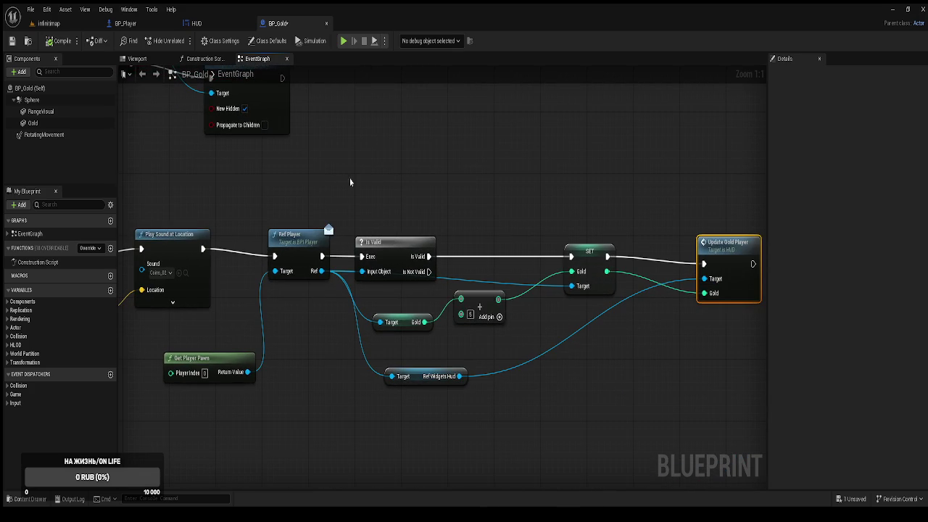
Step: Close the BP_Gold and HUD editor tabs
middle_click(290, 25)
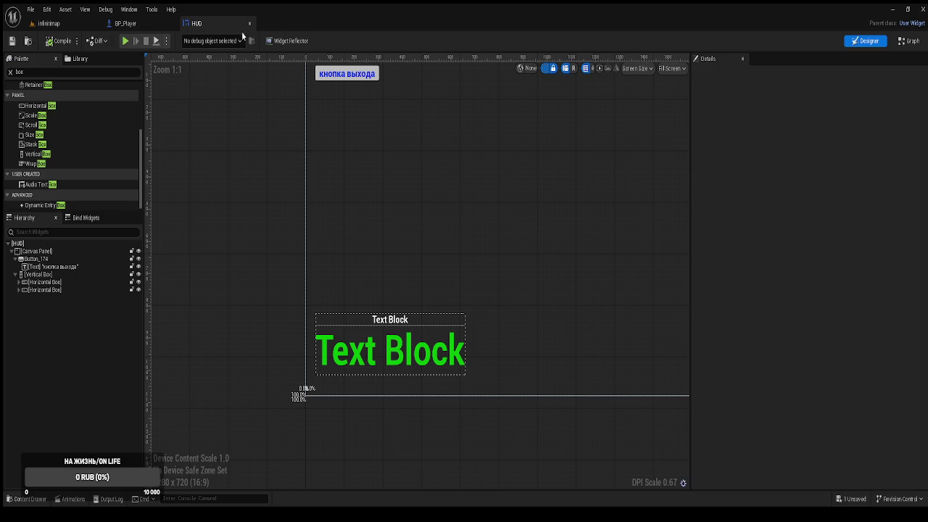
middle_click(212, 23)
left_click(73, 27)
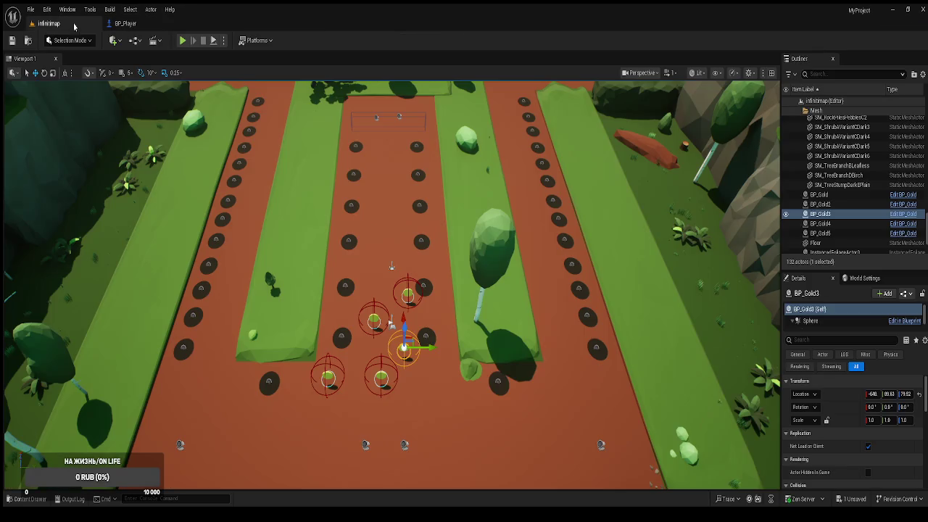
Step: Open the Content Drawer and review BP_Player's graph from click handling to Add to Viewport
left_click(29, 499)
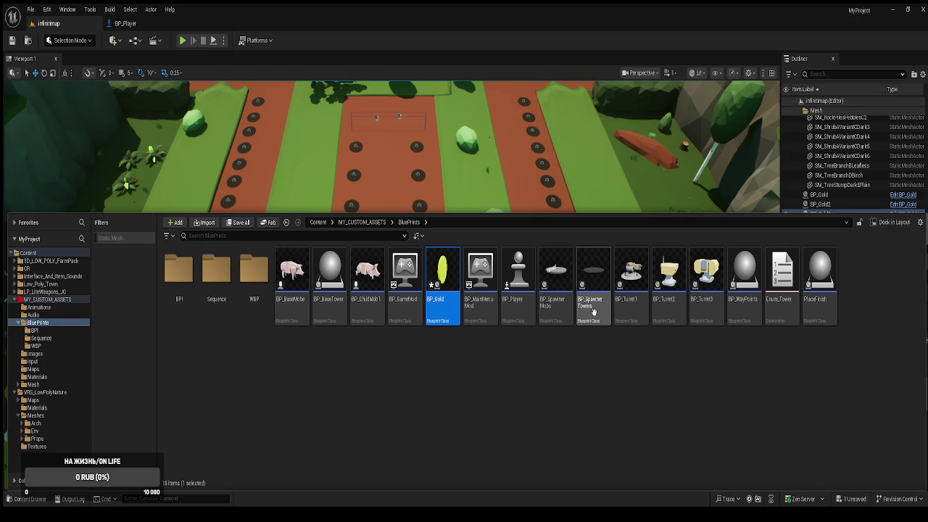
left_click(146, 29)
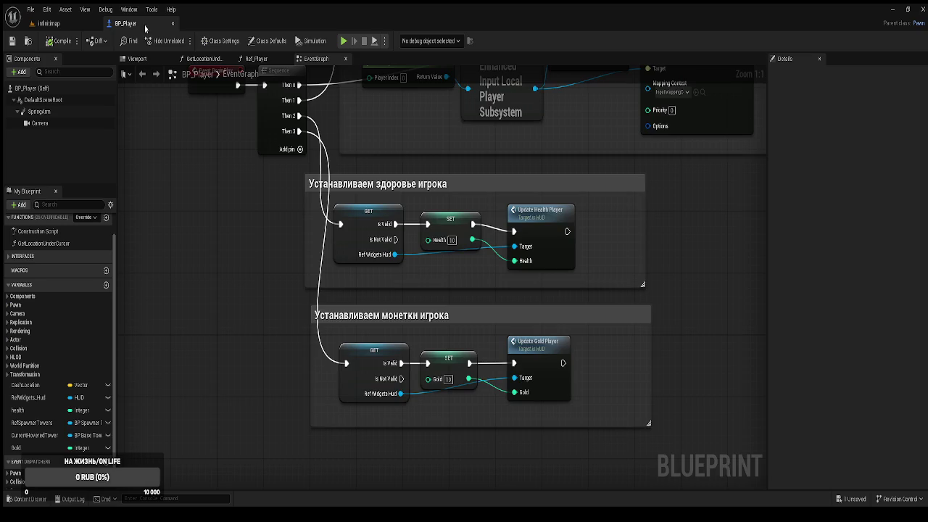
scroll(374, 329, "down", 5)
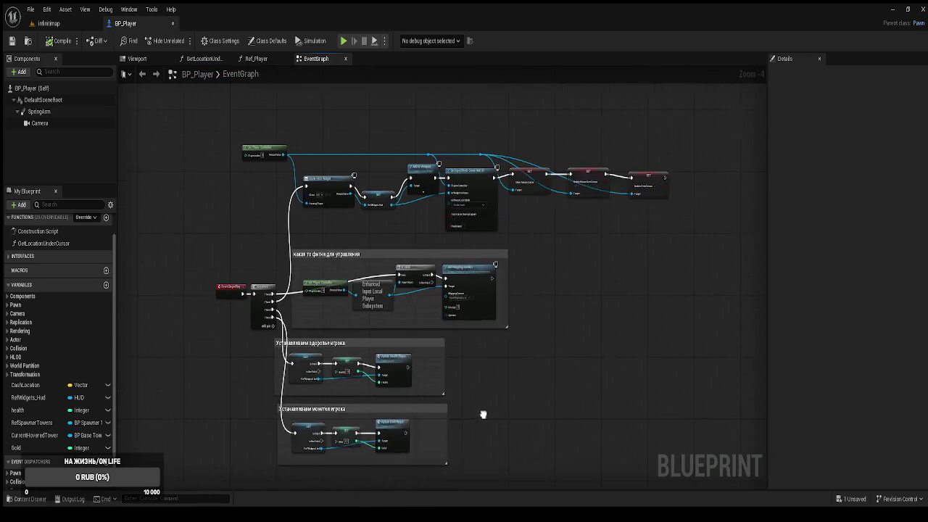
mouse_move(559, 414)
left_mouse_down()
mouse_move(559, 326)
mouse_move(508, 175)
mouse_move(435, 73)
left_mouse_up()
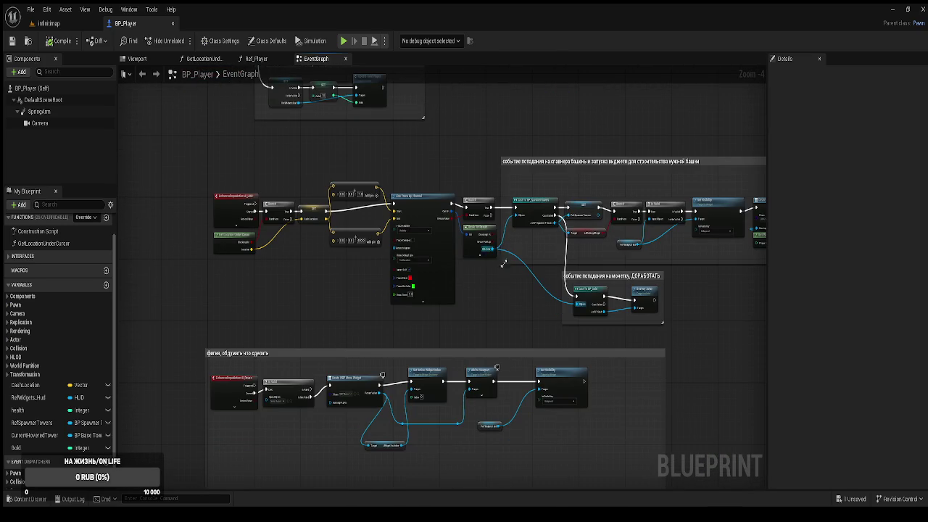
scroll(341, 263, "up", 3)
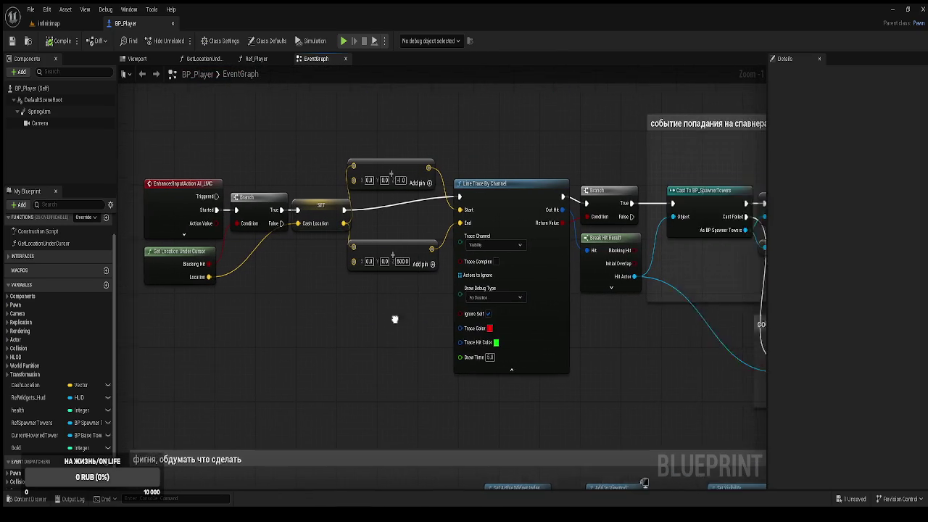
mouse_move(584, 395)
left_mouse_down()
mouse_move(536, 388)
mouse_move(561, 402)
mouse_move(540, 415)
left_mouse_up()
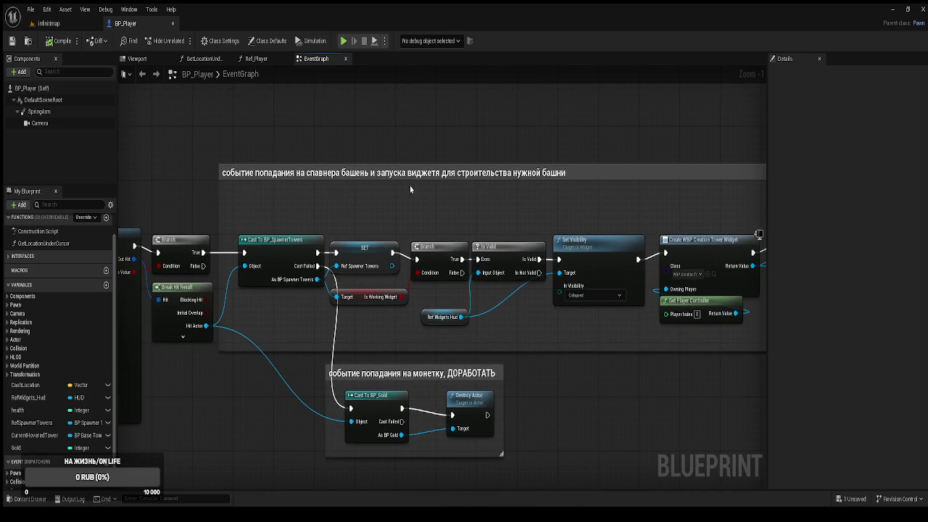
mouse_move(547, 204)
left_mouse_down()
mouse_move(475, 229)
mouse_move(473, 248)
left_mouse_up()
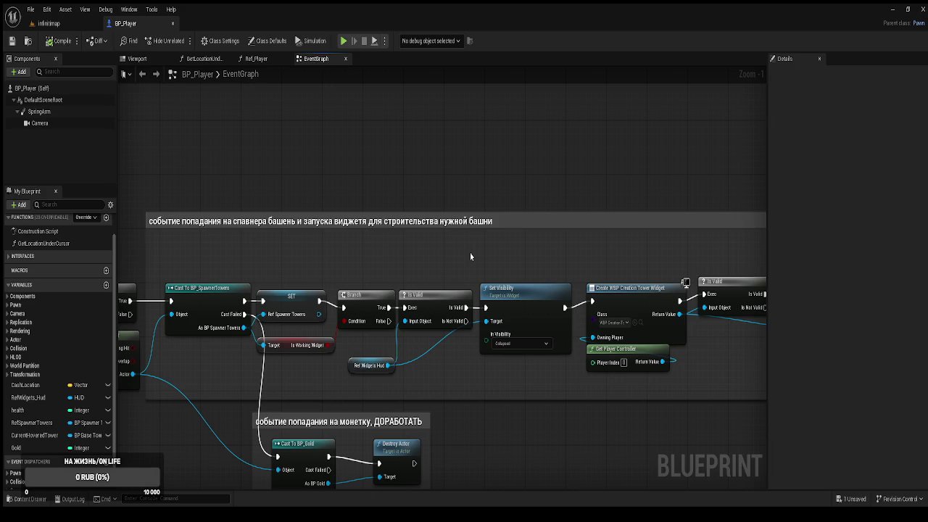
left_click_drag(592, 280, 451, 261)
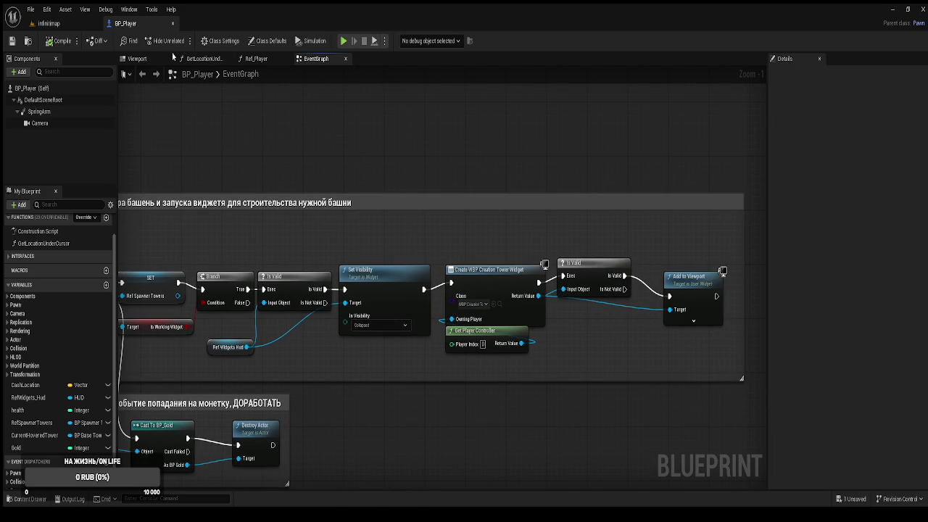
left_click(69, 23)
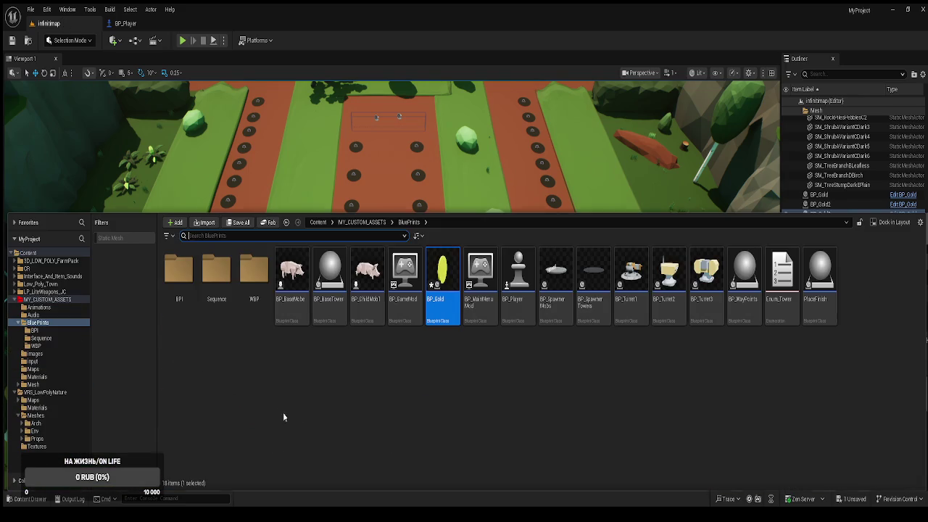
left_click(254, 286)
double_click(255, 290)
left_click(210, 294)
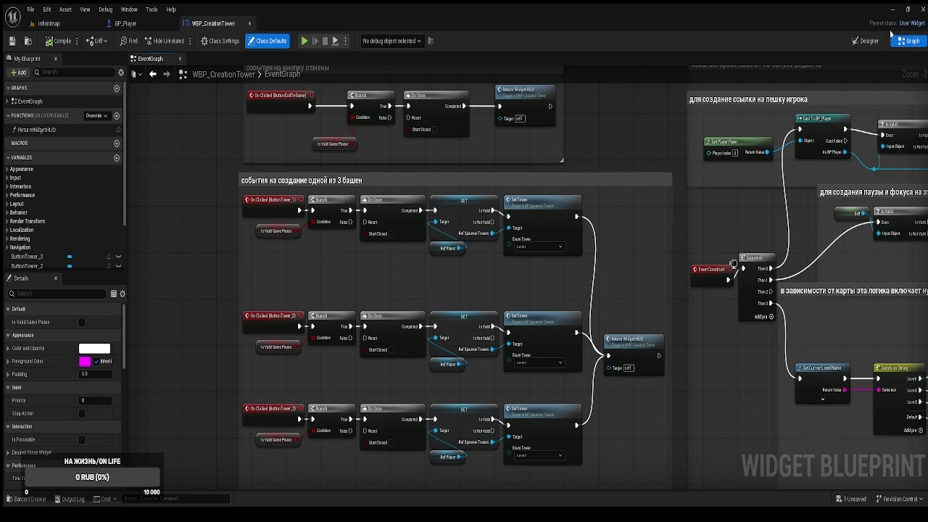
left_click(868, 41)
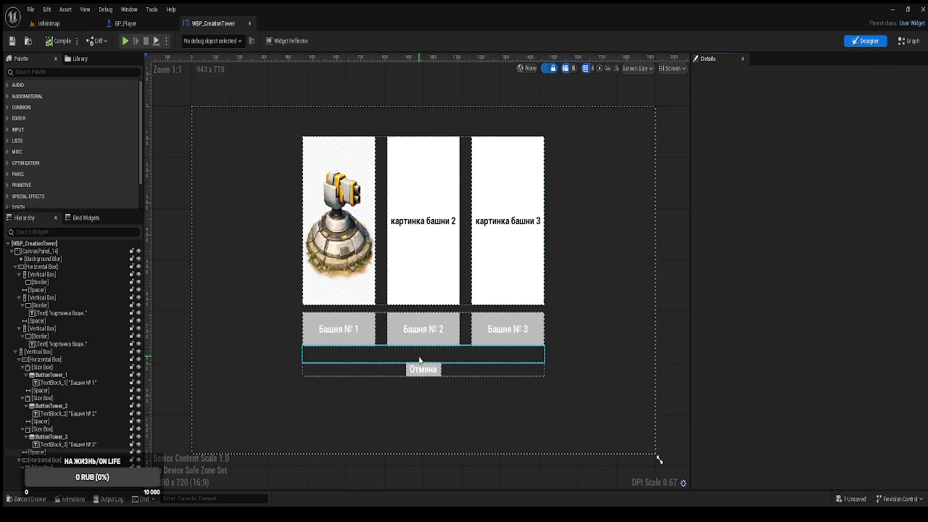
left_click(17, 267)
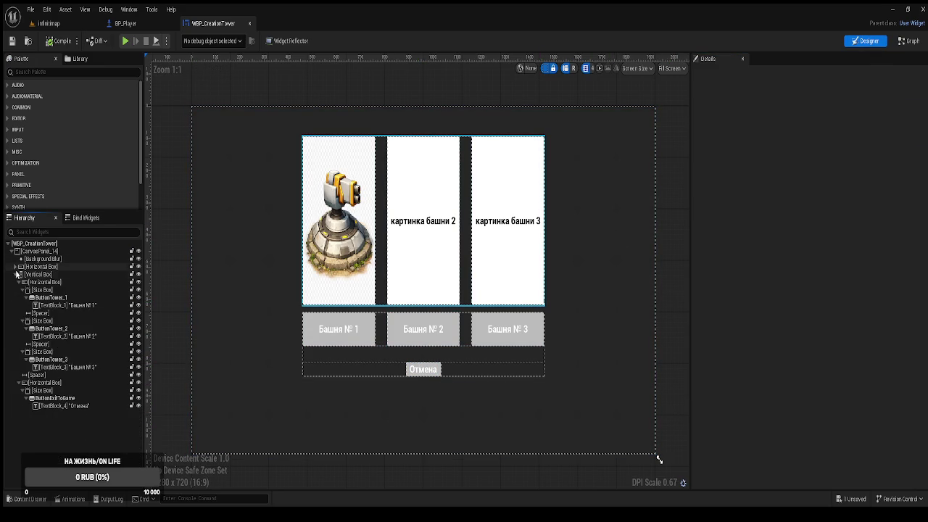
left_click(16, 274)
left_click(29, 267)
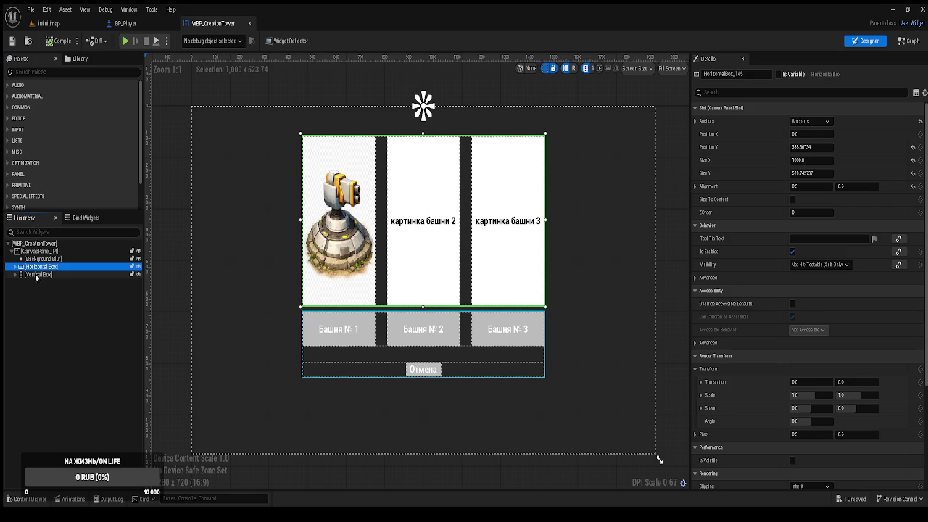
left_click(34, 276)
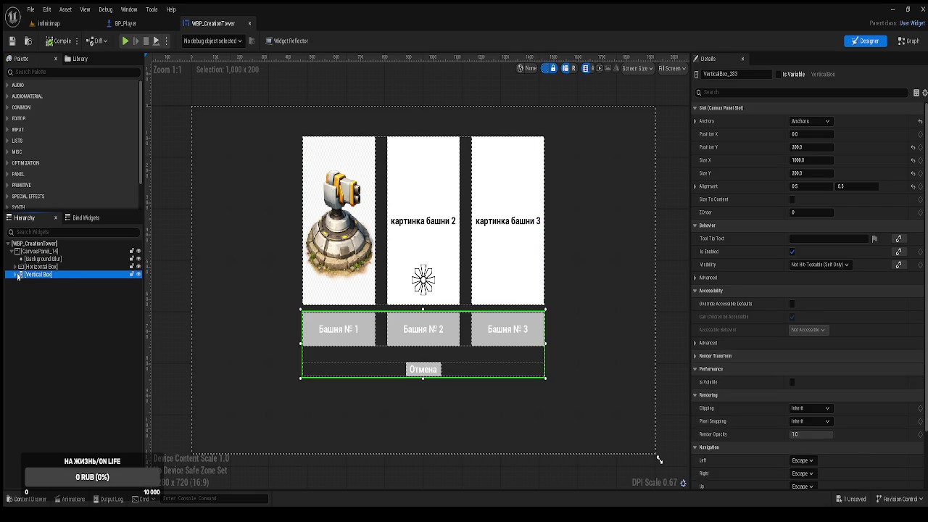
left_click(16, 274)
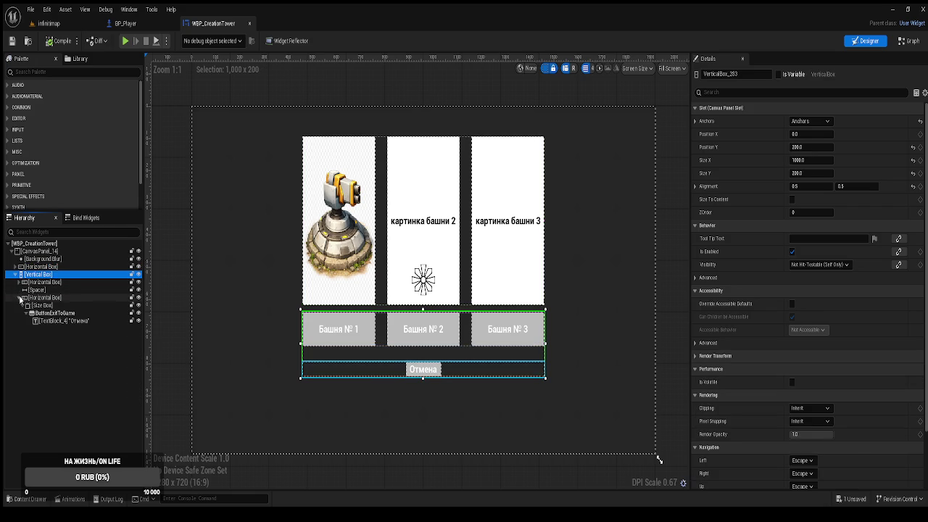
left_click(18, 297)
left_click(40, 291)
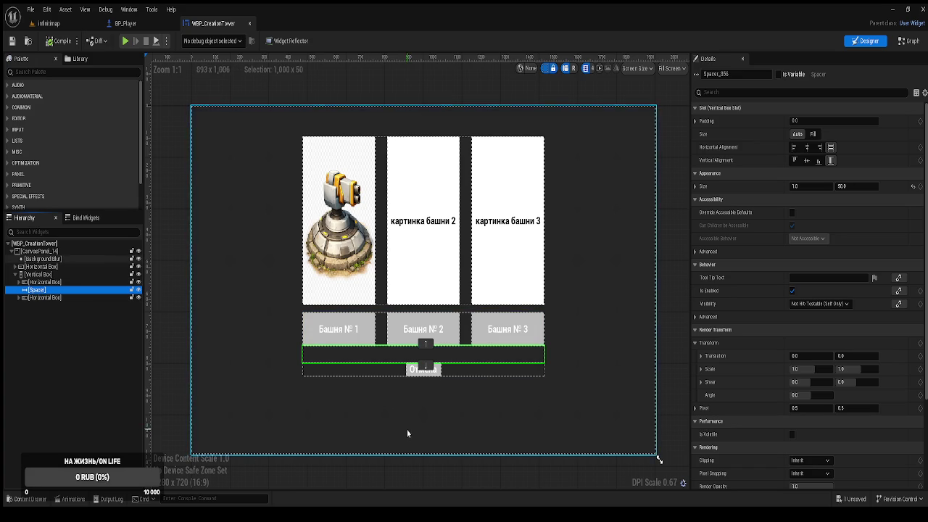
left_click(39, 301)
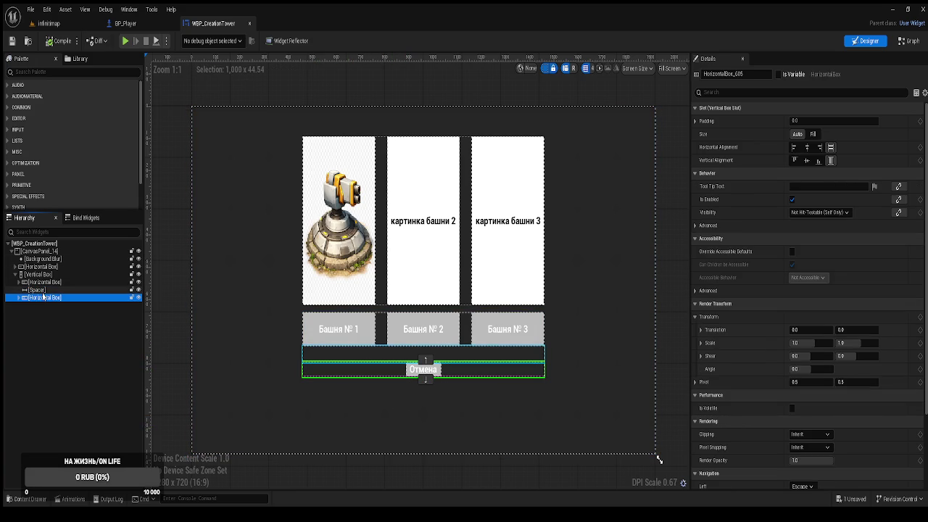
left_click(44, 290)
left_click(42, 283)
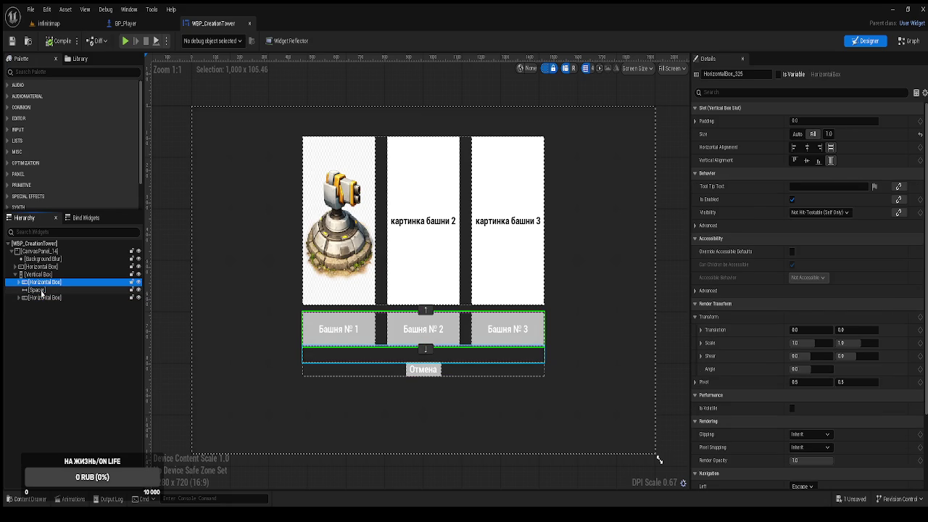
left_click(42, 291)
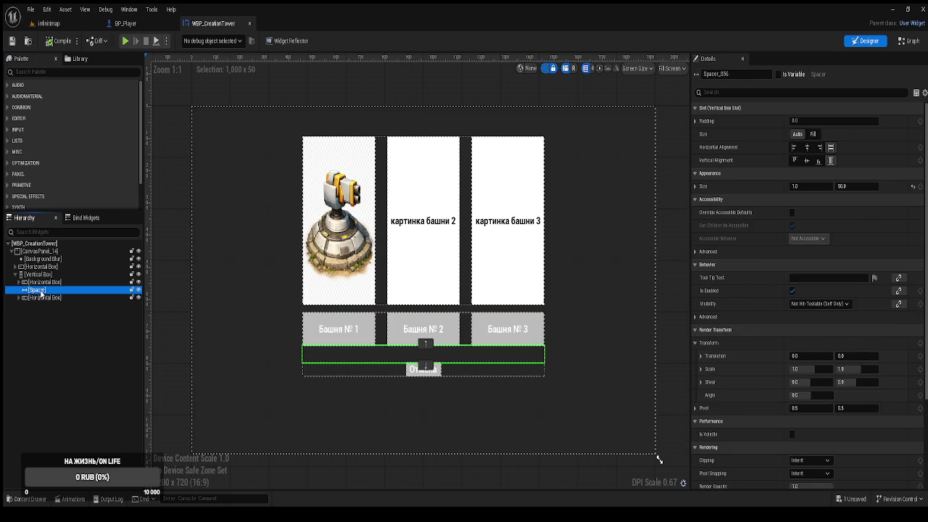
left_click(18, 298)
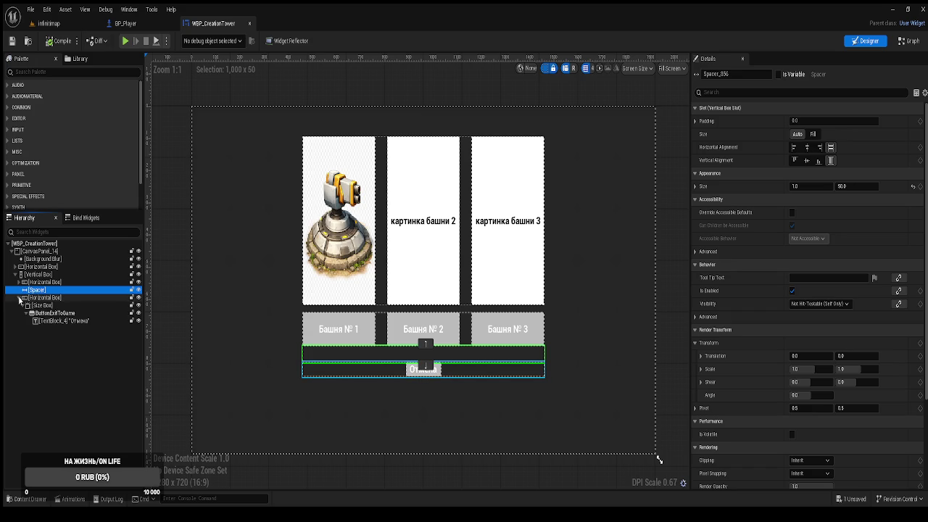
left_click(20, 299)
left_click(28, 72)
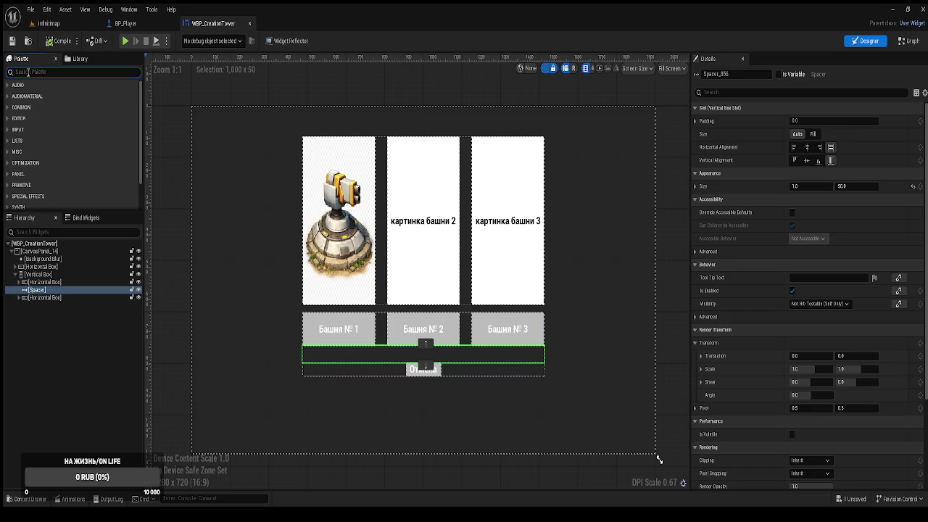
Step: Add an empty Horizontal Box to the Vertical Box, placed above the Отмена row
type("box")
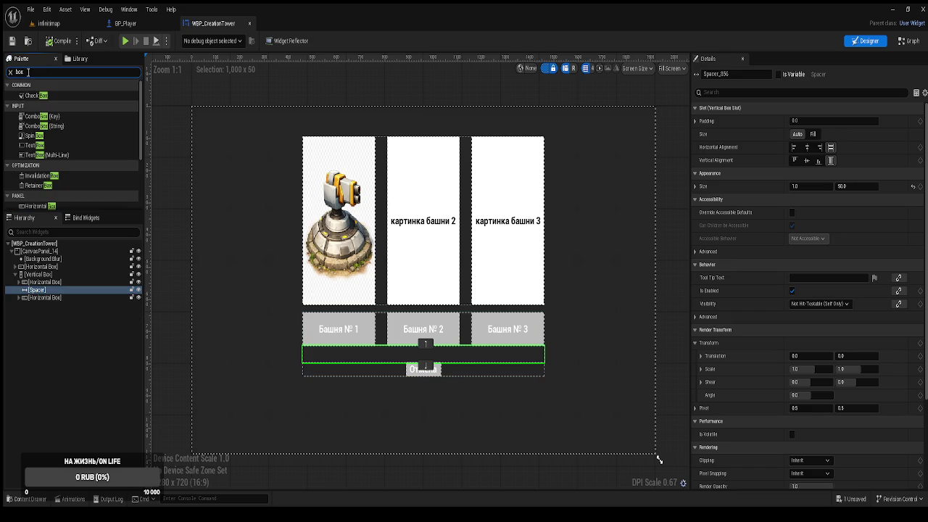
scroll(61, 174, "down", 3)
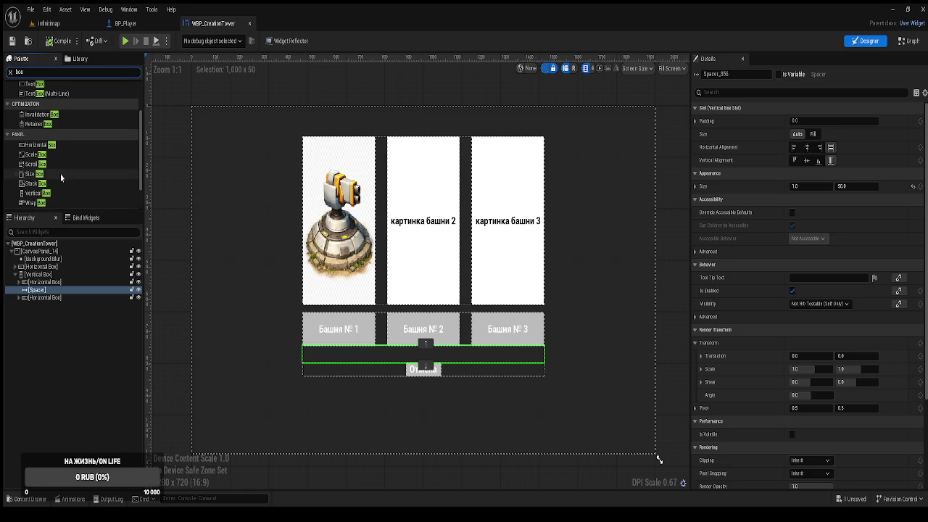
scroll(42, 204, "down", 1)
mouse_move(46, 115)
left_mouse_down()
mouse_move(56, 161)
mouse_move(44, 276)
left_mouse_up()
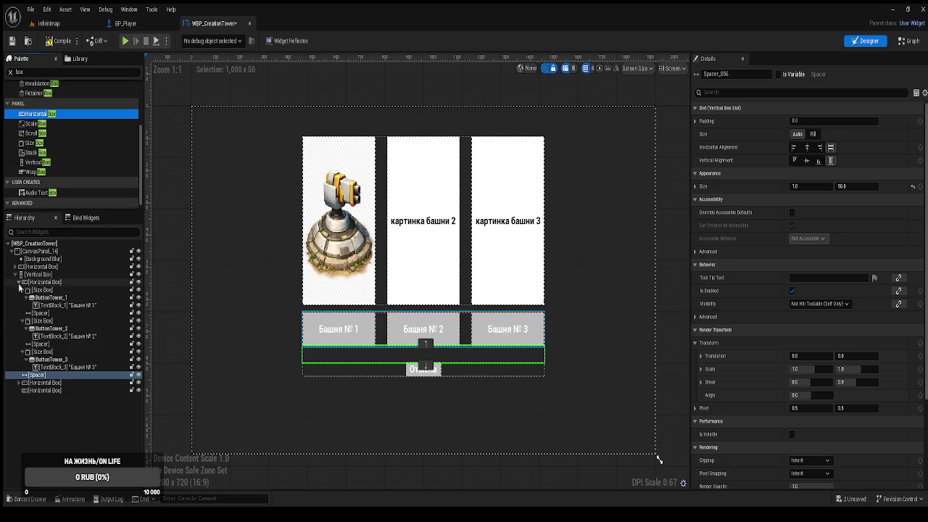
left_click(19, 282)
left_click(41, 306)
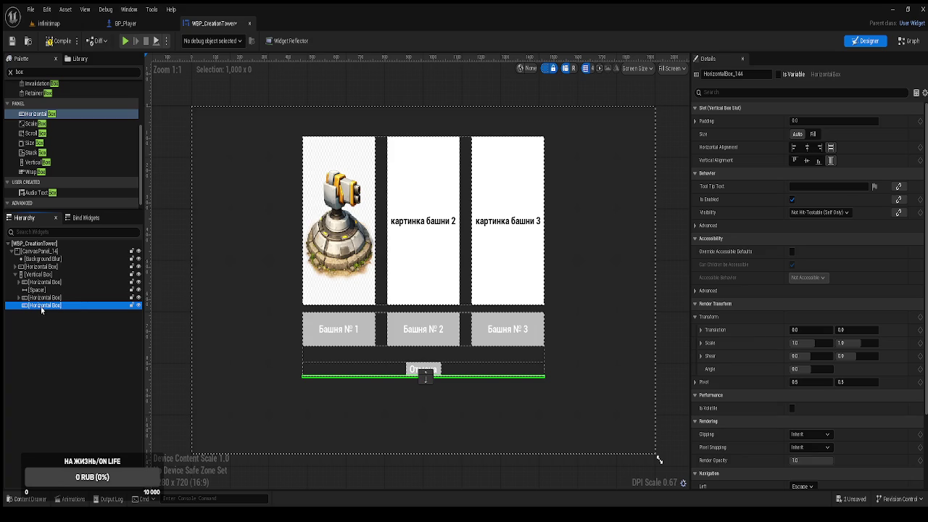
left_click(426, 376)
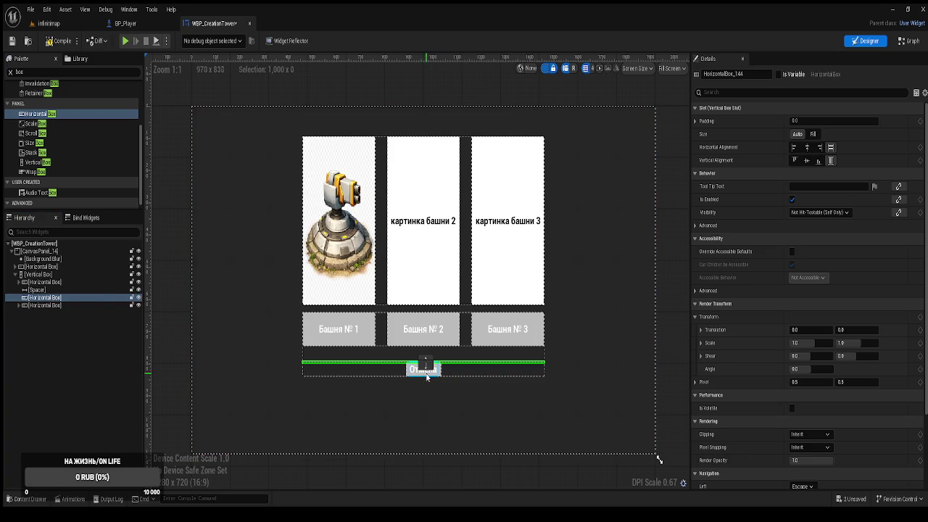
Step: Duplicate the spacer under the tower buttons and place the copy below the new row
left_click(42, 290)
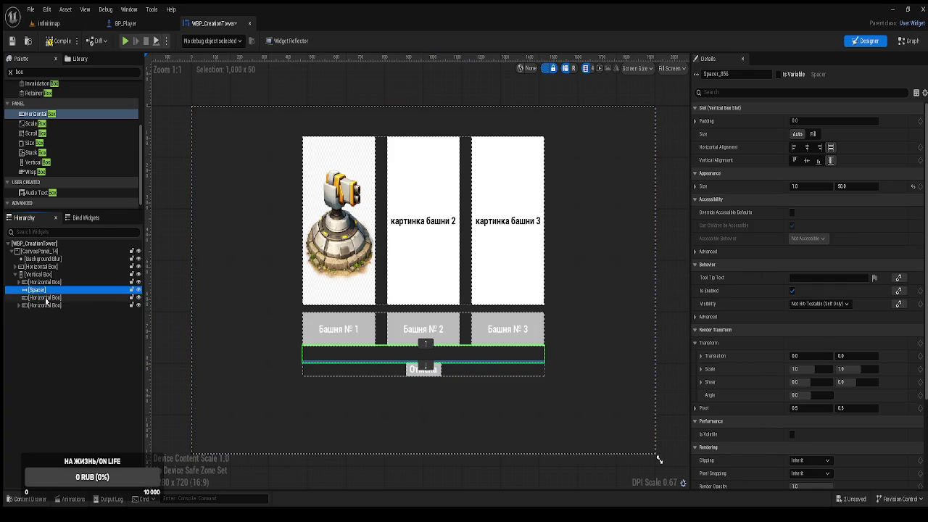
key("ctrl+d")
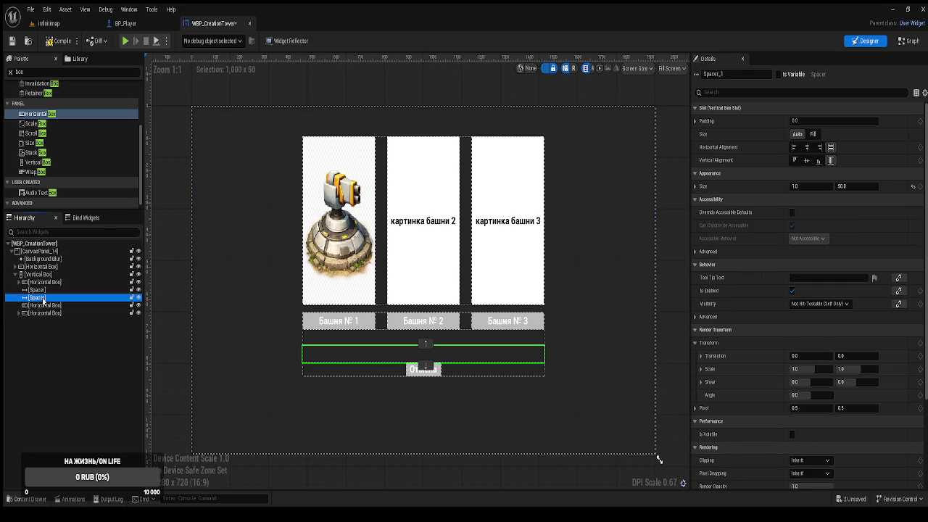
left_click(428, 365)
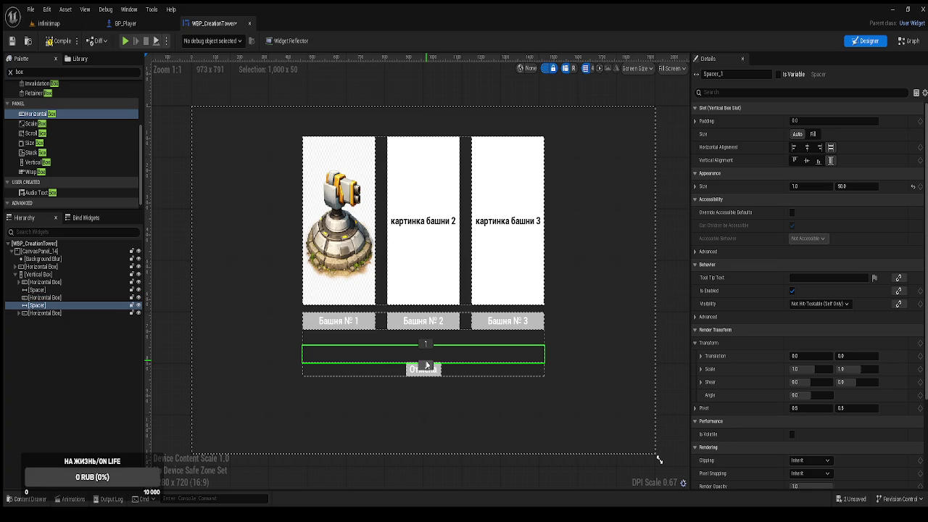
left_click(50, 298)
Step: Set both spacers' Size Y to 25
left_click(37, 290)
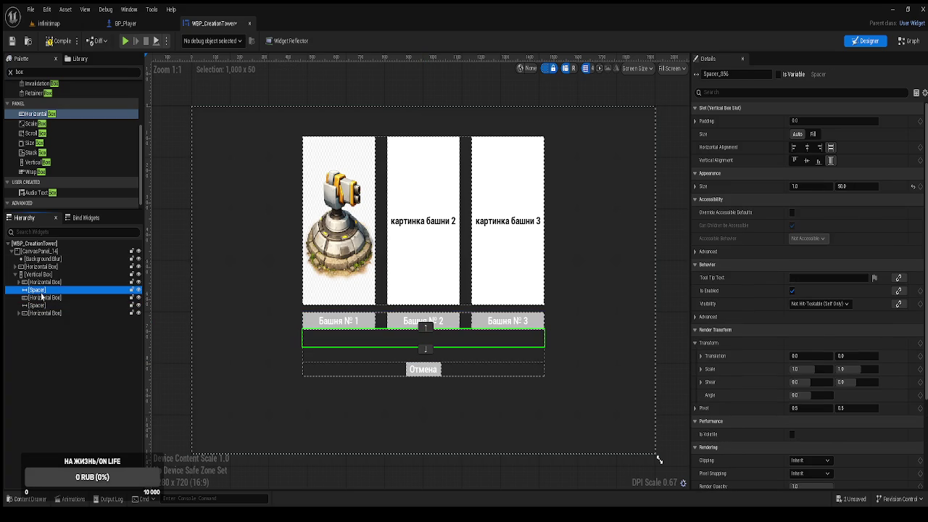
left_click(852, 187)
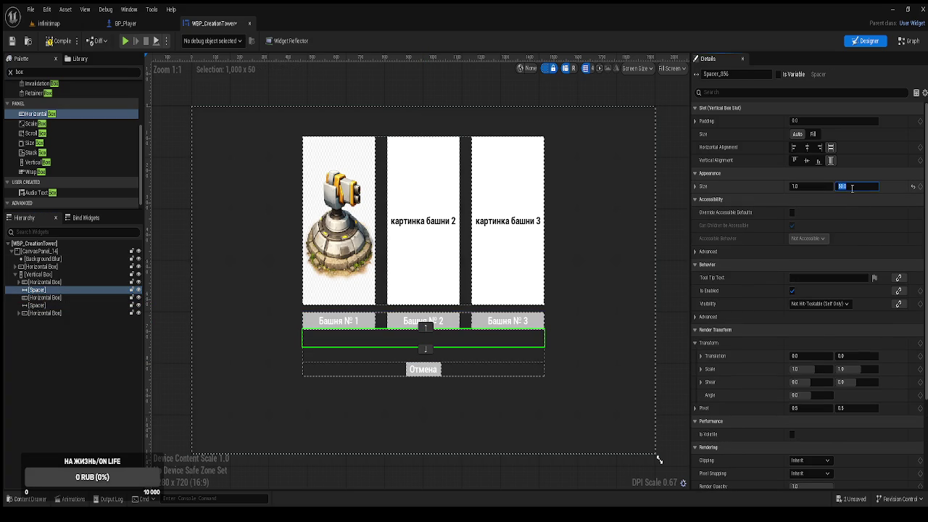
type("25")
key("Return")
left_click(36, 305)
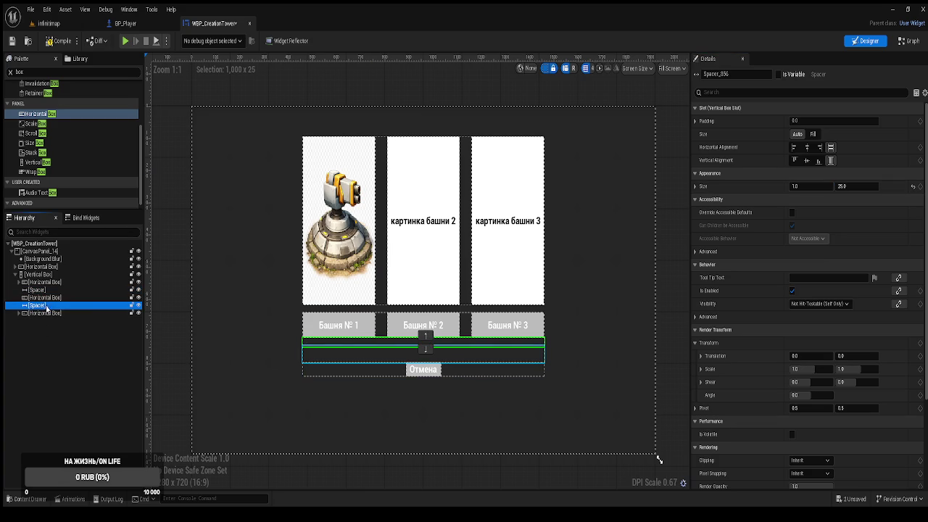
left_click(854, 189)
type("25")
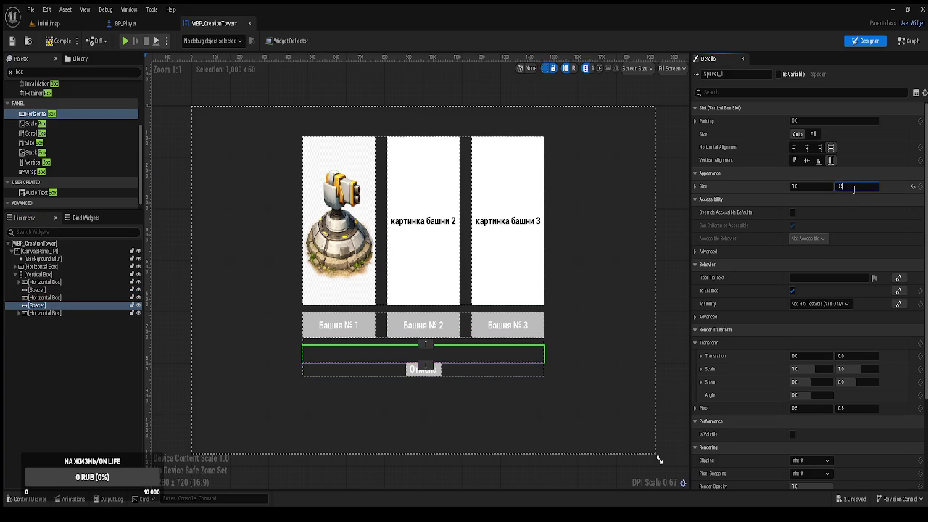
key("Return")
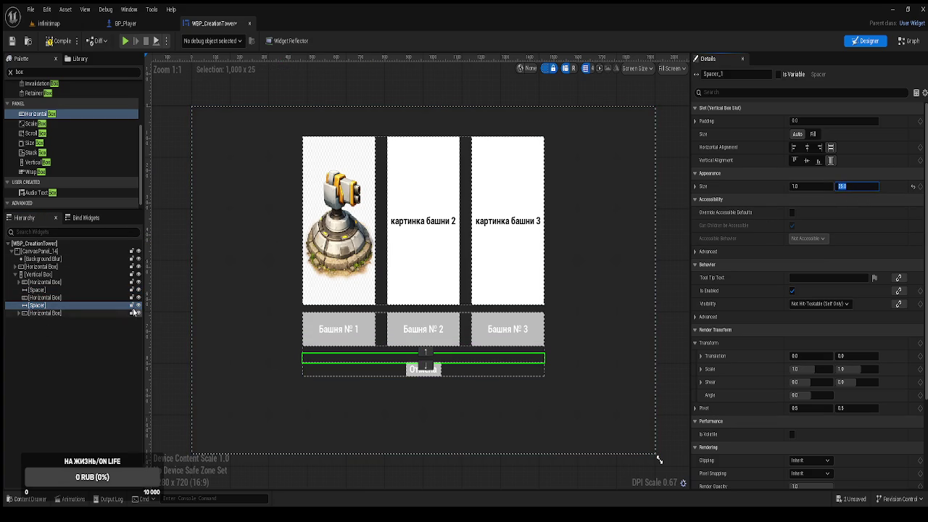
left_click(62, 298)
left_click(28, 71)
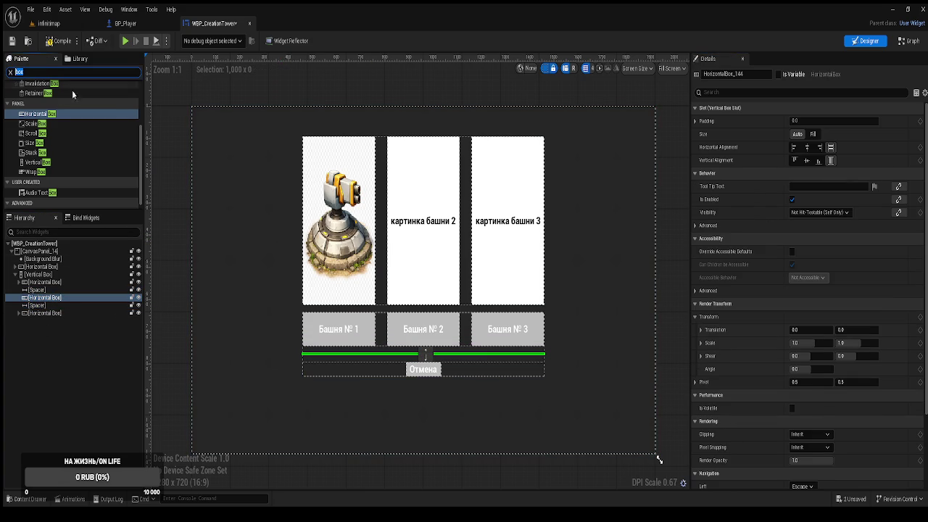
Step: Add a Text widget from the Palette into the new Horizontal Box row
type("tex")
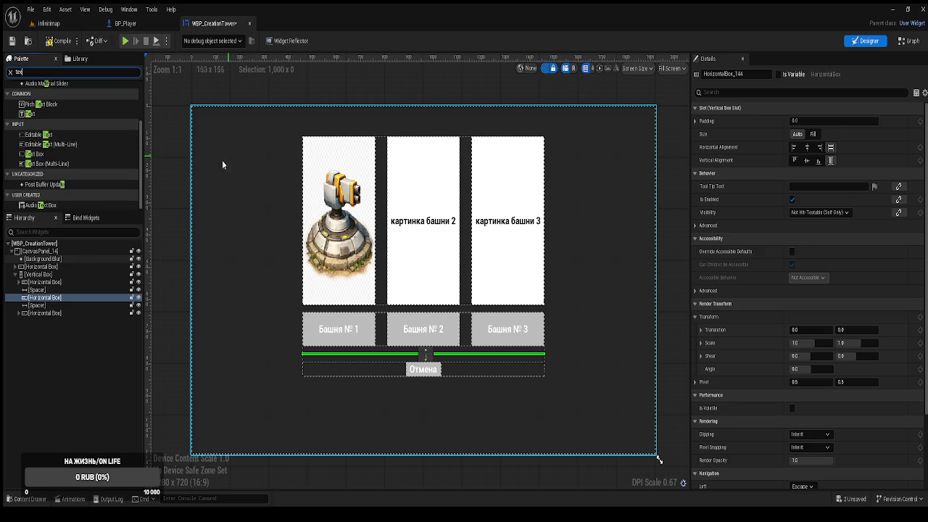
left_click(35, 105)
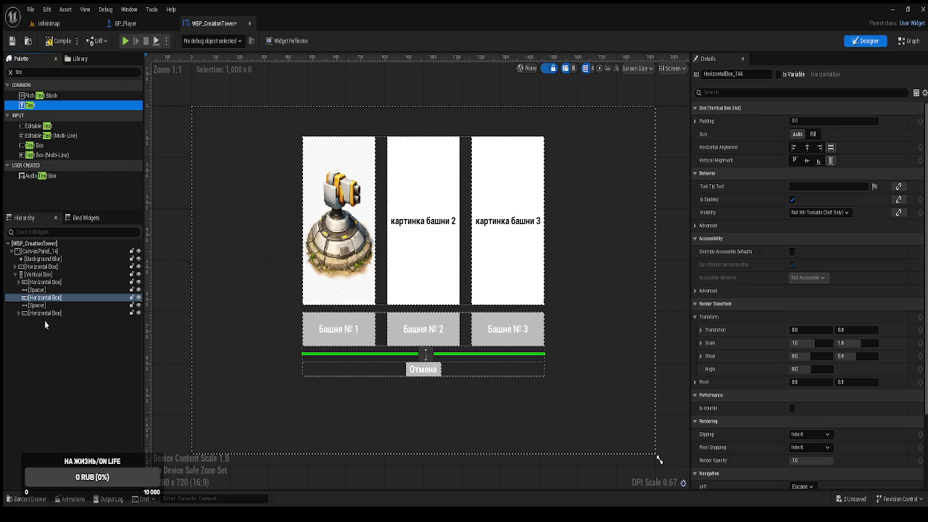
left_click_drag(45, 299, 45, 297)
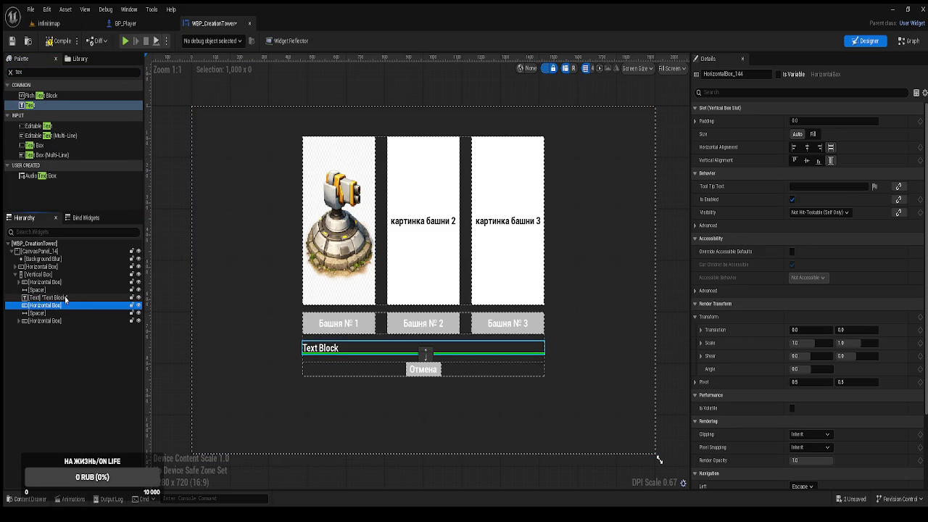
left_click(46, 298)
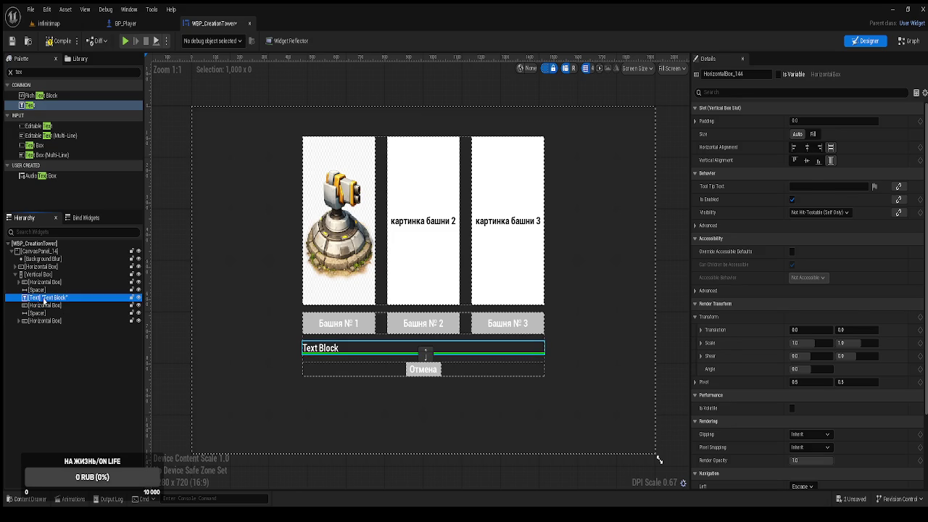
left_click_drag(45, 313, 45, 306)
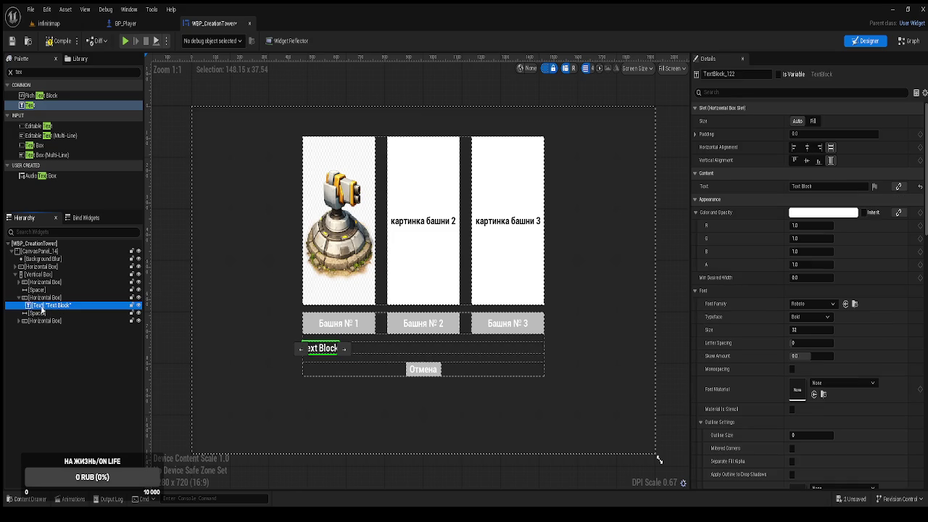
left_click(45, 298)
left_click(46, 305)
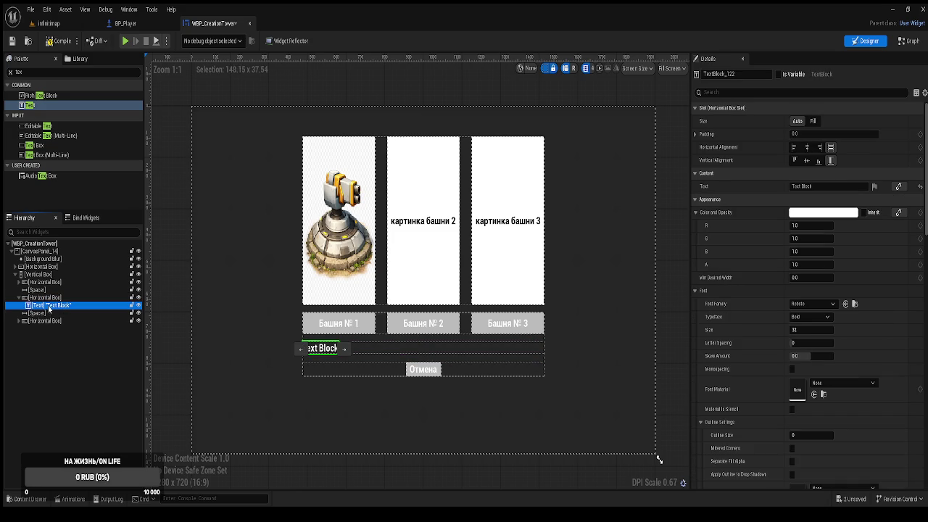
Step: Rename it TextBlock_Gold, set Fill size and centre alignment, mark it as variable, compile and save
left_click(729, 75)
key("BackSpace")
key("BackSpace")
key("BackSpace")
type("Gold")
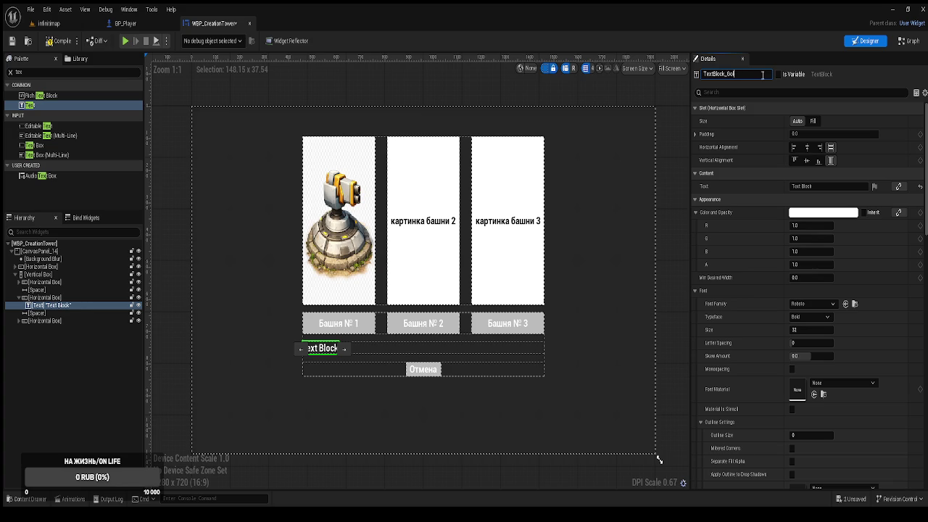
key("Return")
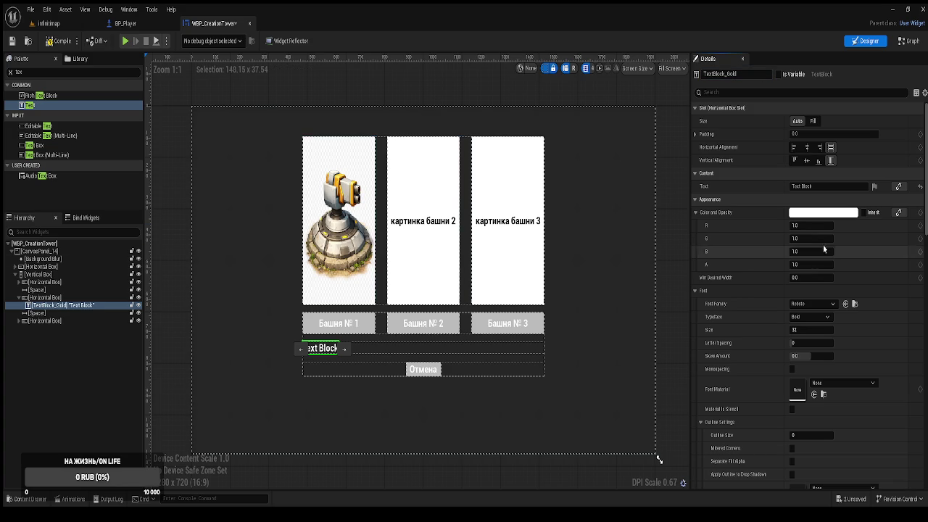
left_click(808, 147)
left_click(813, 120)
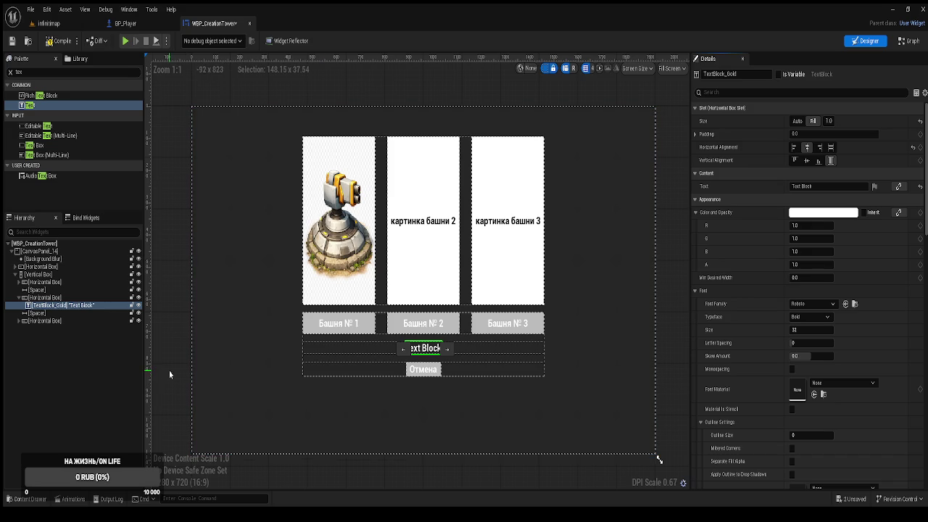
left_click(779, 74)
left_click(61, 41)
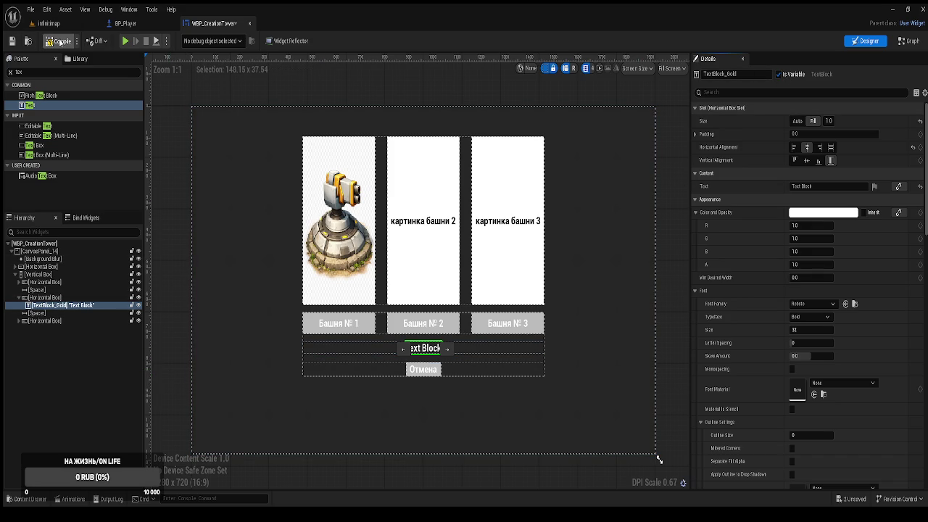
left_click(11, 41)
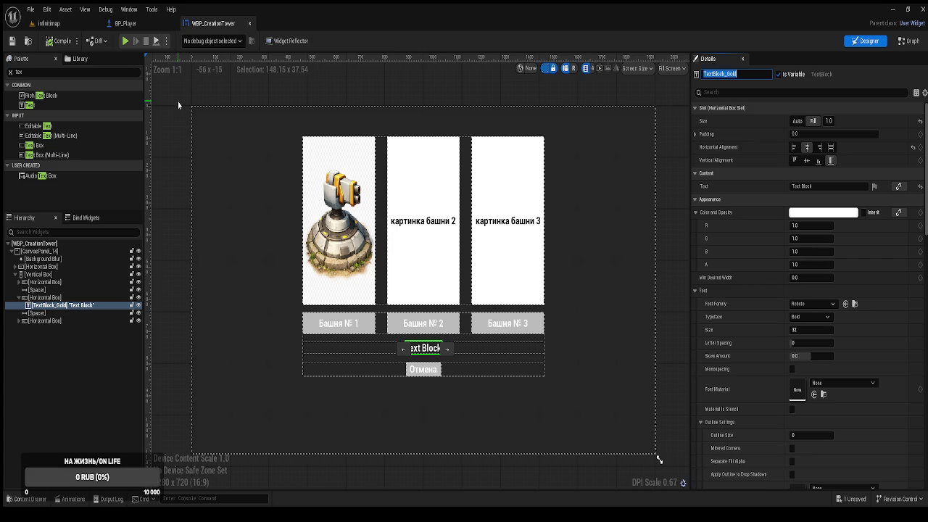
Step: Add two Size Boxes from the Palette into the coin row
left_click(42, 73)
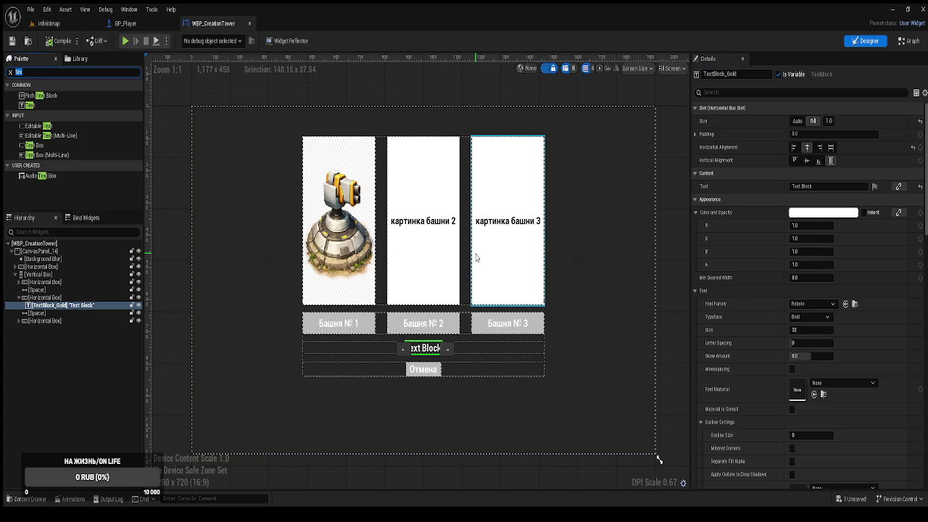
type("box")
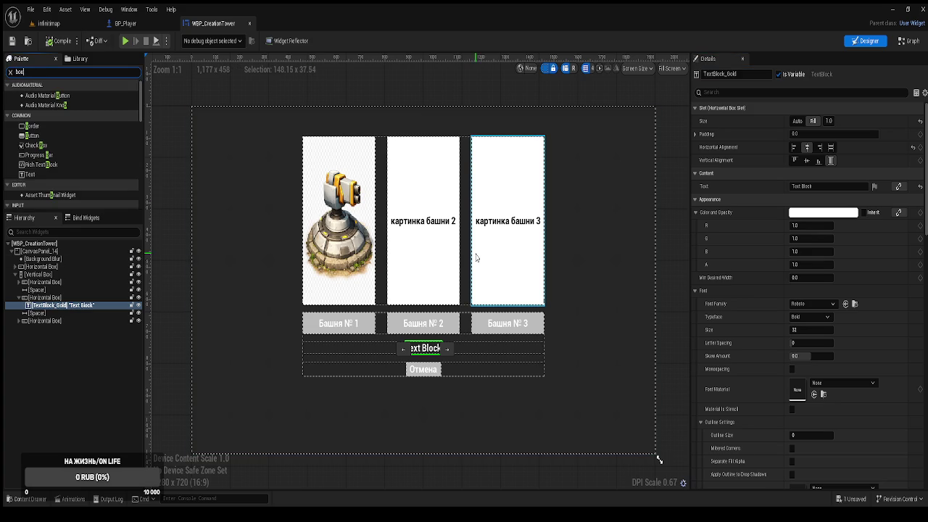
scroll(80, 167, "down", 3)
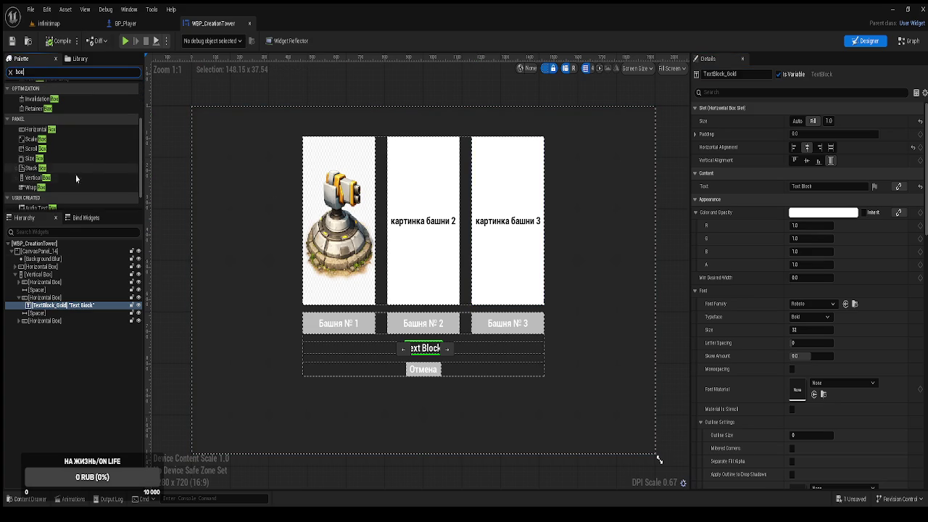
left_click_drag(46, 161, 58, 303)
mouse_move(40, 158)
left_mouse_down()
mouse_move(70, 312)
mouse_move(47, 317)
left_mouse_up()
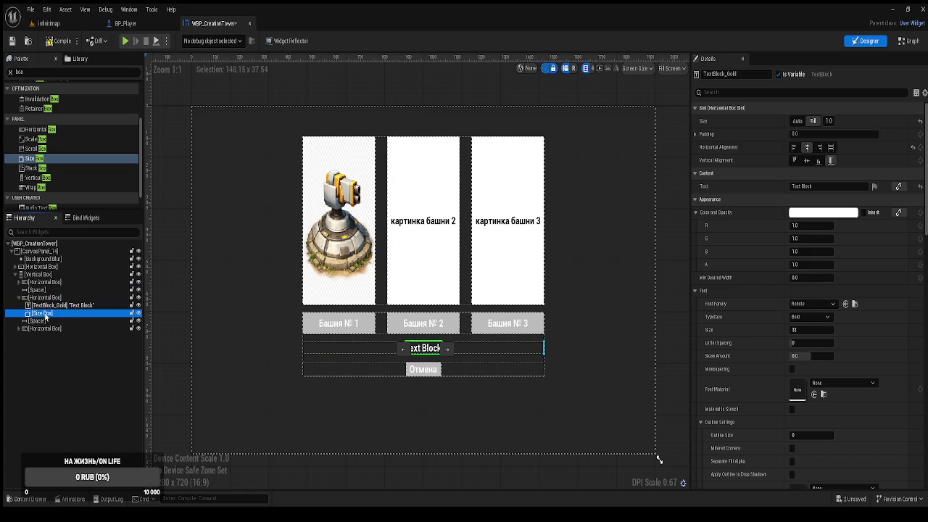
Step: Duplicate the gold text block and name the two copies TextBlock and TextBlock_Gold
left_click(51, 305)
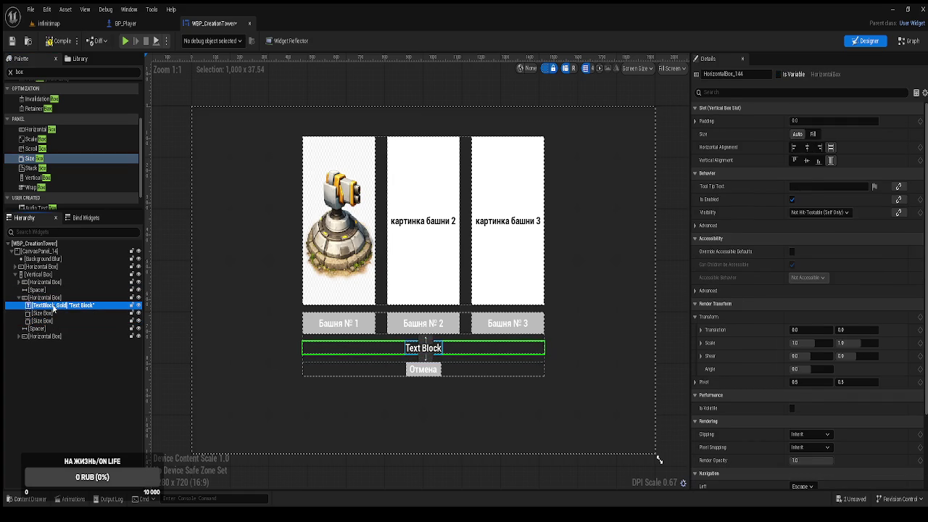
key("ctrl+d")
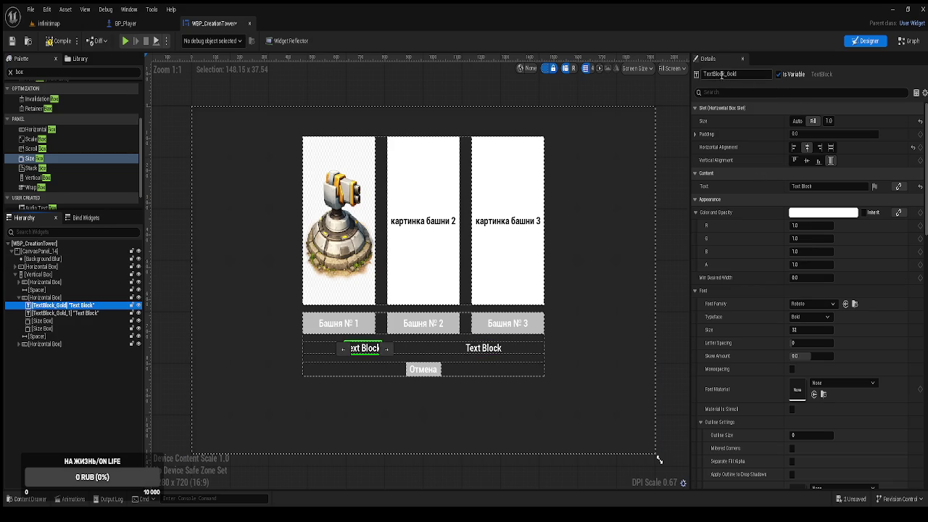
left_click(752, 75)
key("BackSpace")
key("BackSpace")
key("BackSpace")
key("Return")
left_click(89, 313)
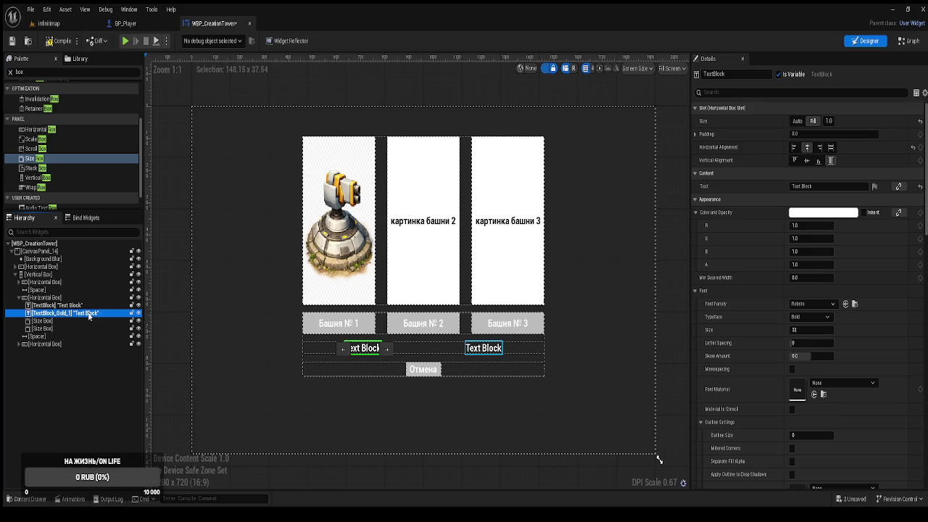
left_click(744, 75)
key("BackSpace")
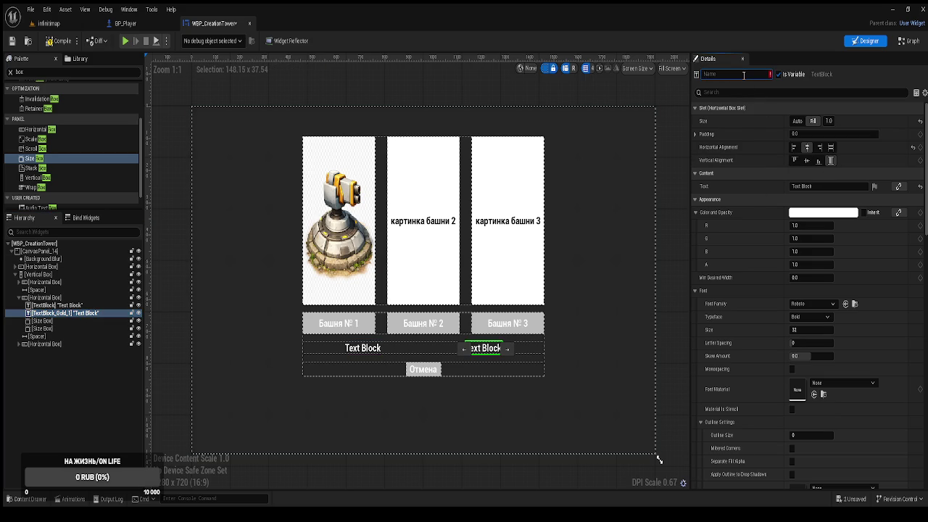
key("ctrl+z")
key("BackSpace")
key("Return")
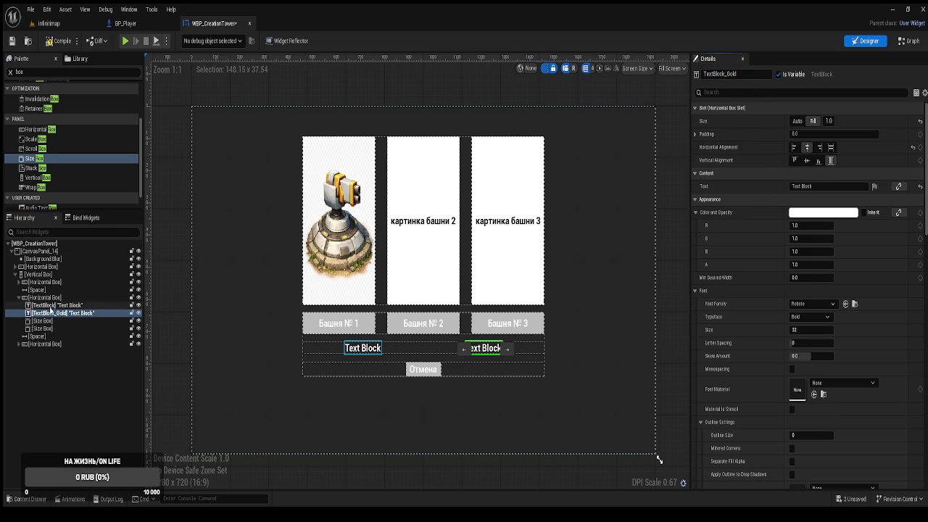
Step: Move TextBlock into the first Size Box and centre the coin row horizontally
left_click(52, 305)
mouse_move(49, 320)
left_mouse_down()
mouse_move(64, 324)
mouse_move(52, 331)
left_mouse_up()
left_click(70, 306)
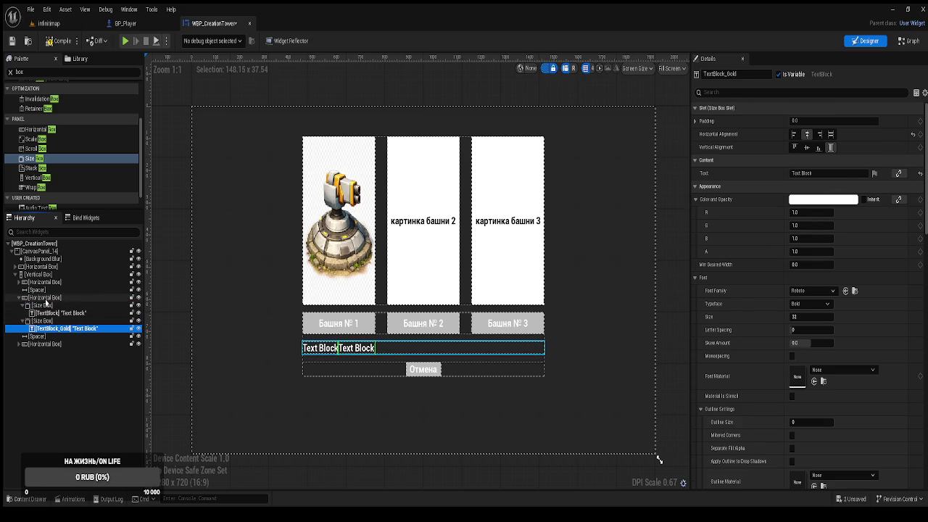
left_click(45, 299)
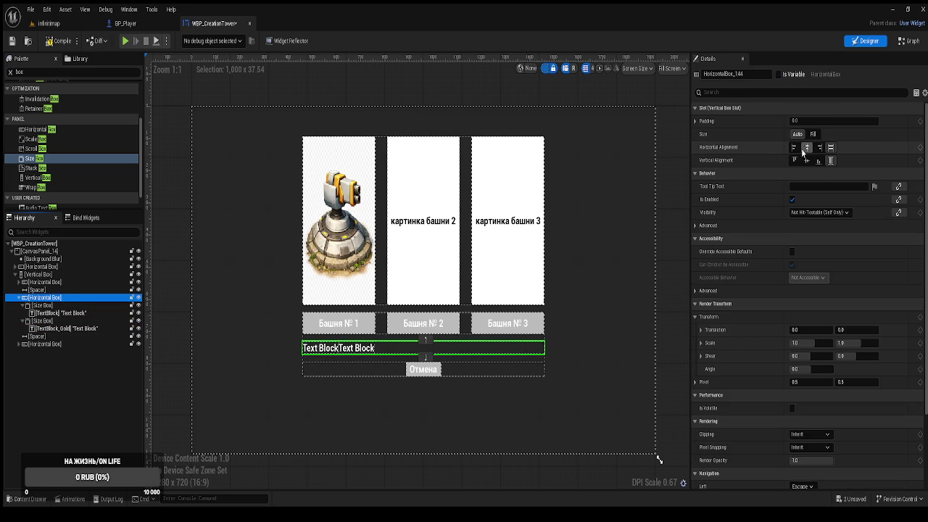
left_click(807, 147)
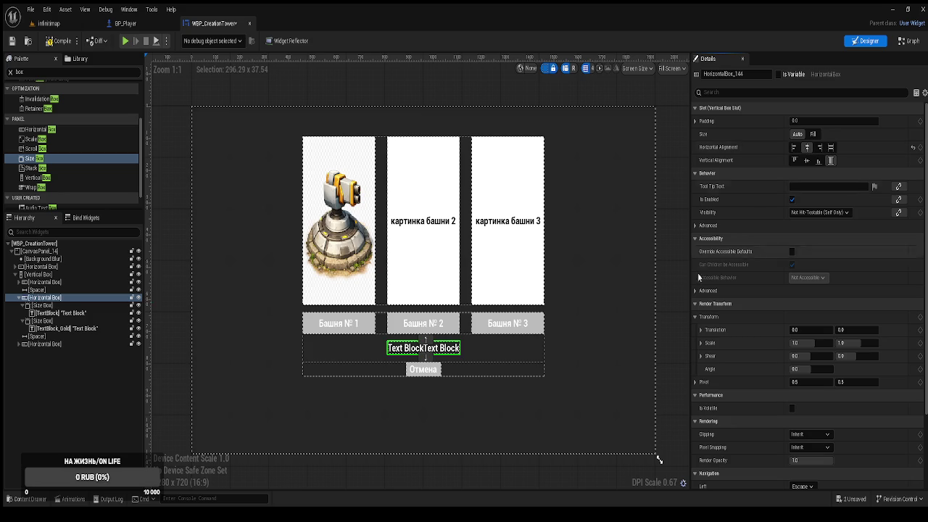
left_click(52, 307)
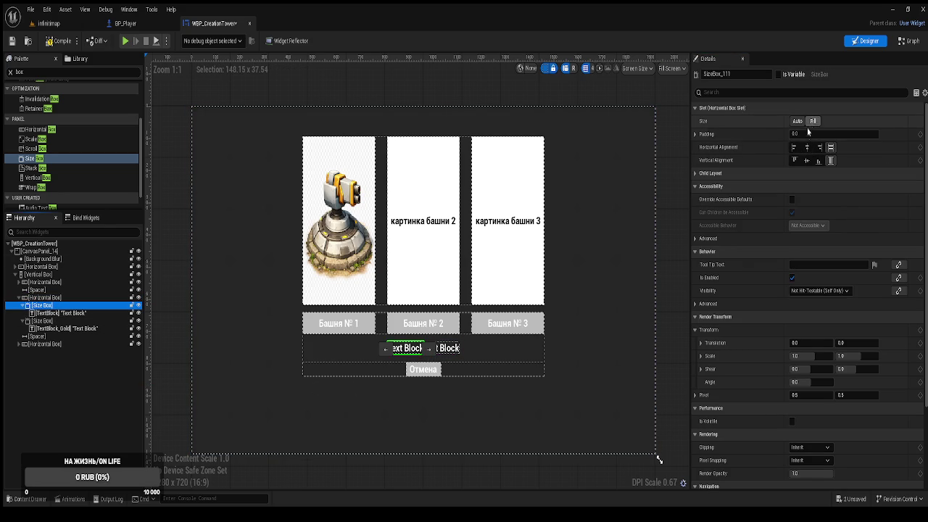
left_click(44, 313)
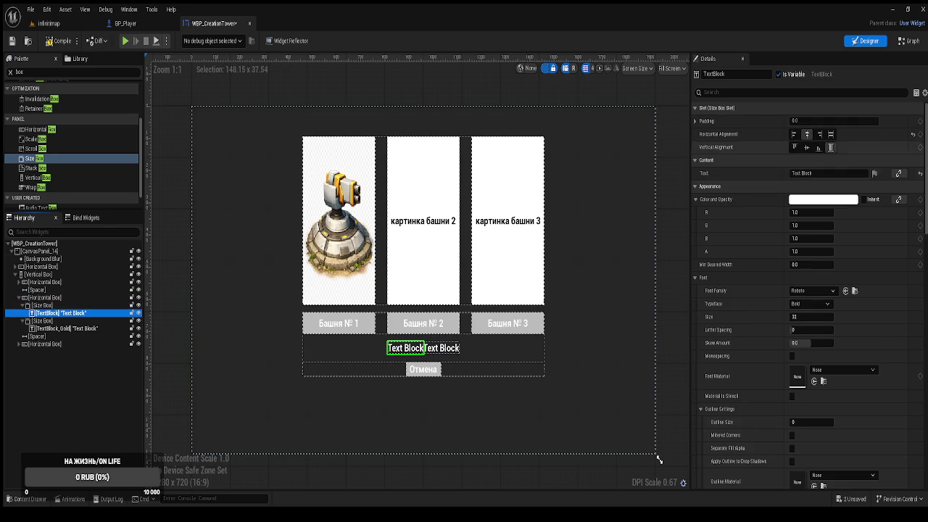
Step: Centre TextBlock in its Size Box, set its text to 'Количество монет:', and save
left_click(807, 135)
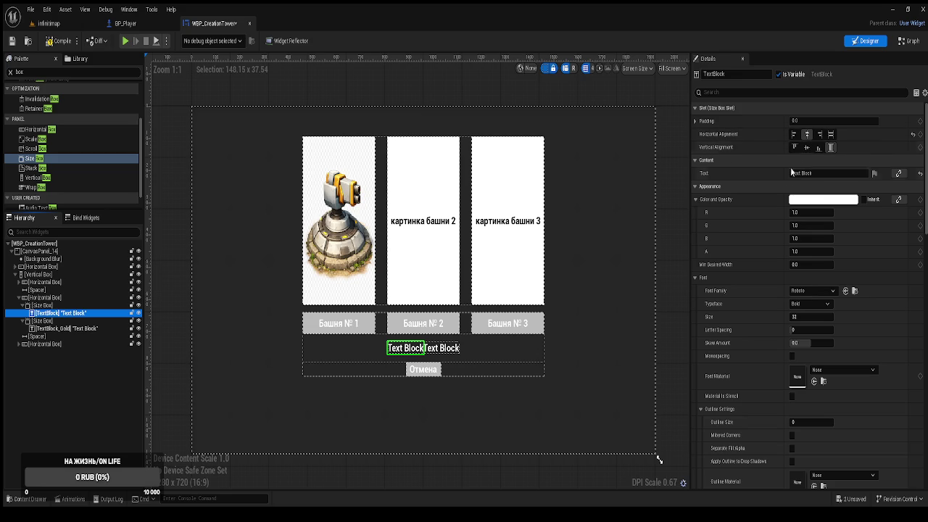
left_click(813, 172)
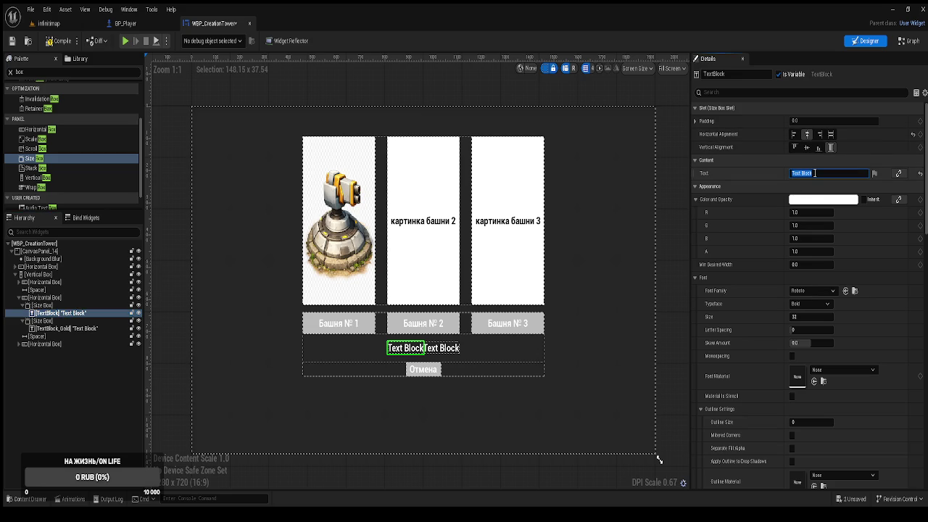
type("Количес")
type("тво моент:")
key("Return")
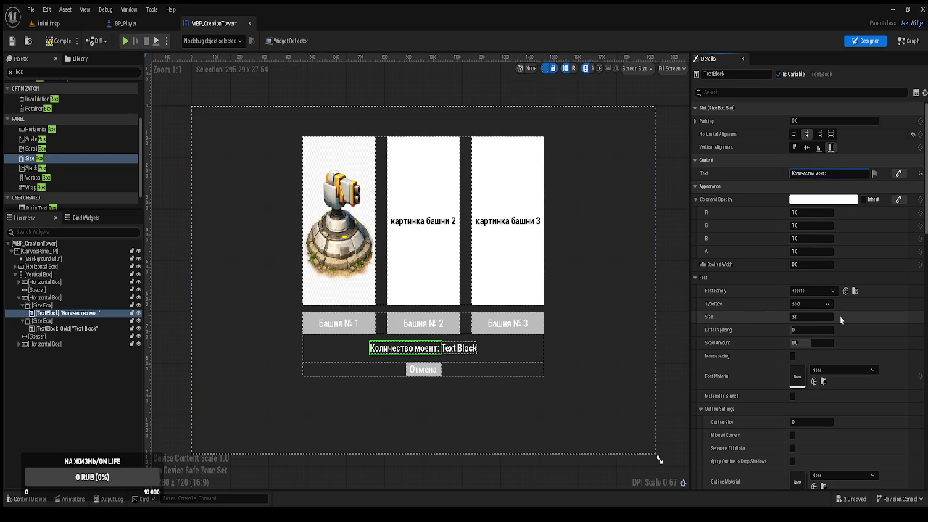
key("BackSpace")
key("BackSpace")
key("BackSpace")
type("нет:")
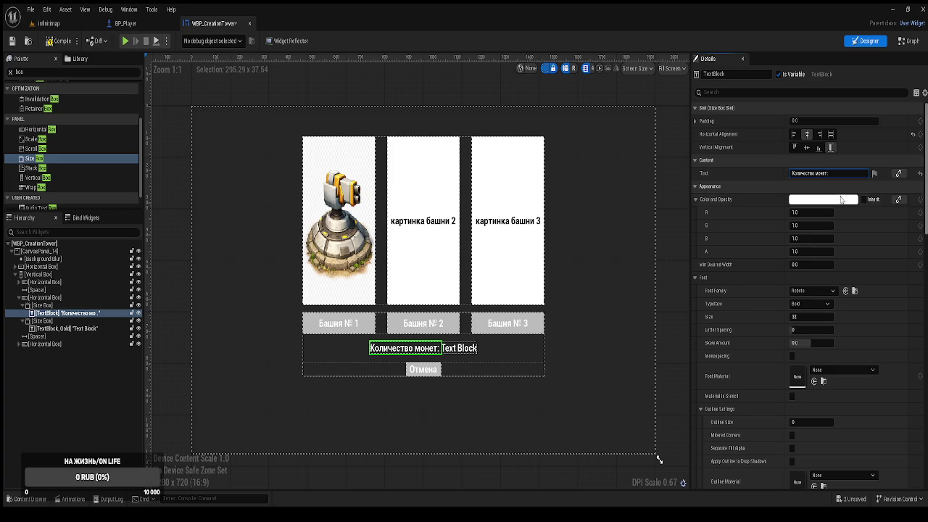
left_click(47, 43)
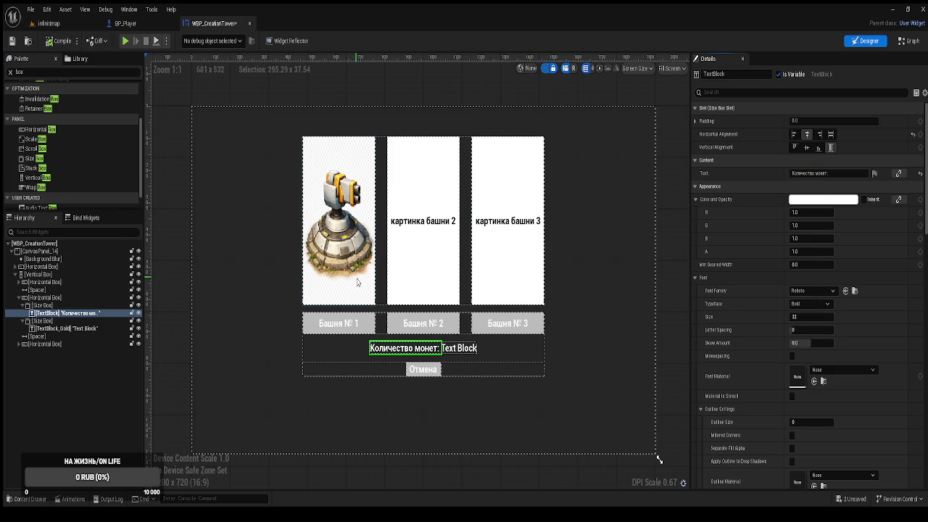
key("ctrl+s")
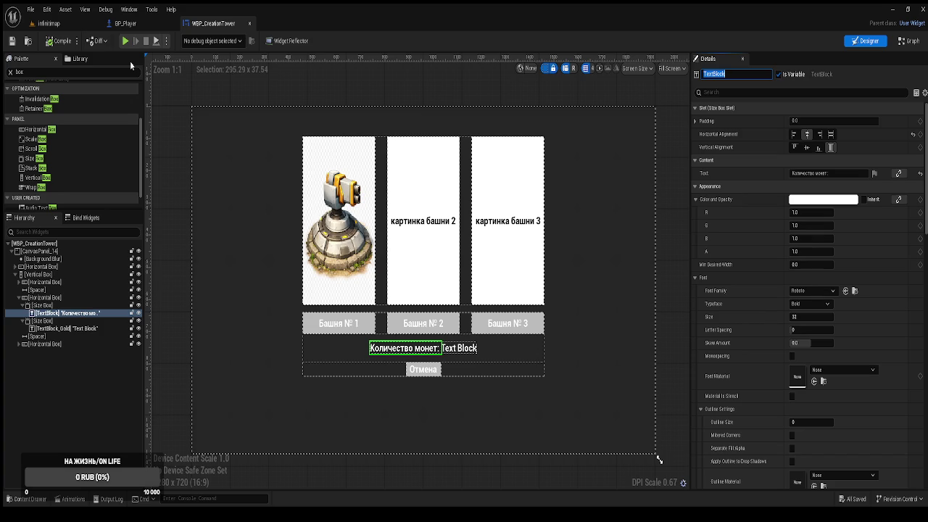
Step: In the event graph, reconnect the Get Current Level Name logic from Sequence Then 3 to Then 2
left_click(908, 40)
mouse_move(669, 171)
left_mouse_down()
mouse_move(465, 171)
mouse_move(316, 217)
mouse_move(268, 134)
mouse_move(644, 173)
mouse_move(639, 151)
mouse_move(619, 245)
left_mouse_up()
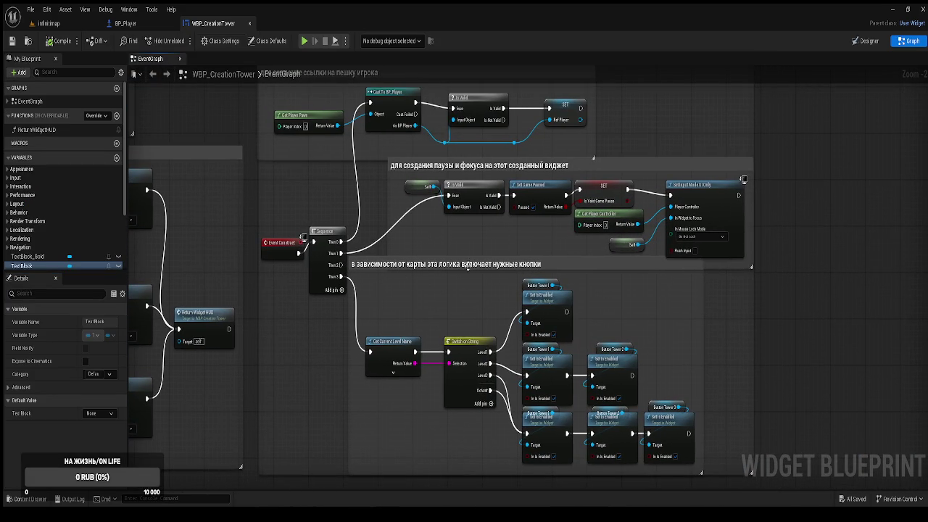
left_click_drag(478, 288, 486, 261)
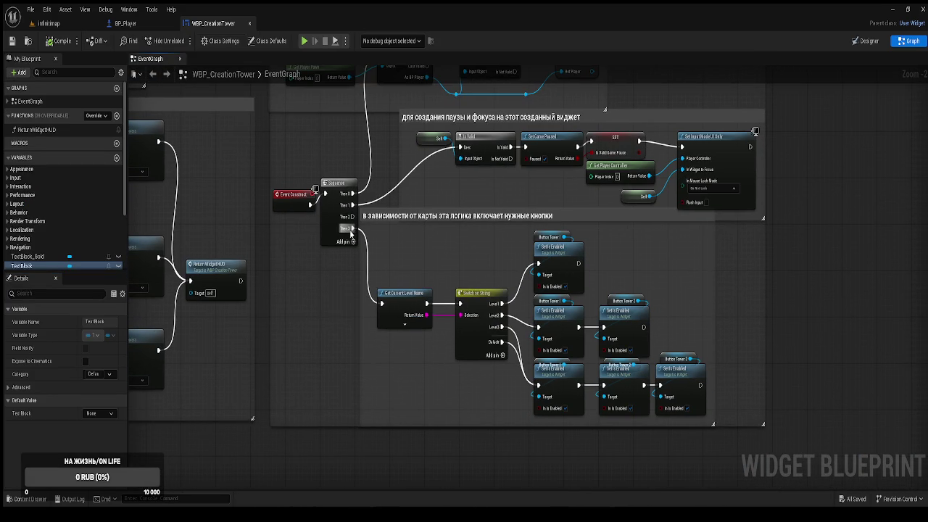
left_click_drag(354, 228, 351, 216)
mouse_move(351, 435)
left_mouse_down()
mouse_move(360, 373)
mouse_move(359, 445)
mouse_move(359, 363)
left_mouse_up()
left_click_drag(377, 243, 398, 296)
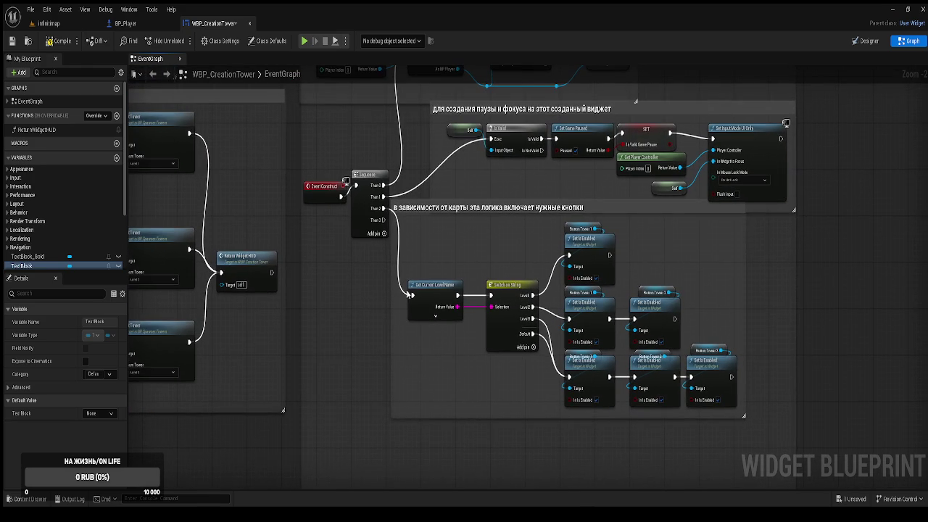
Step: Check the level and BP_Player tabs, then return to WBP_CreationTower and add a new function
left_click(71, 26)
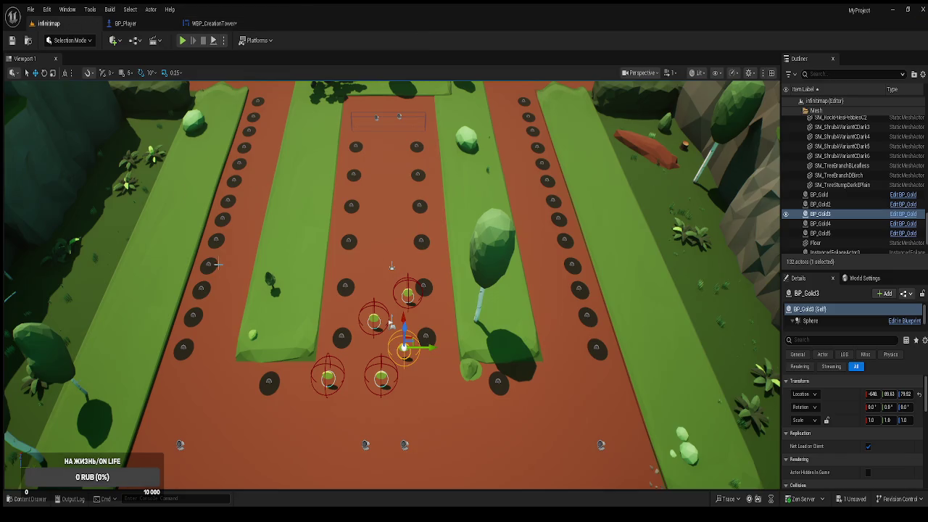
key("ctrl+space")
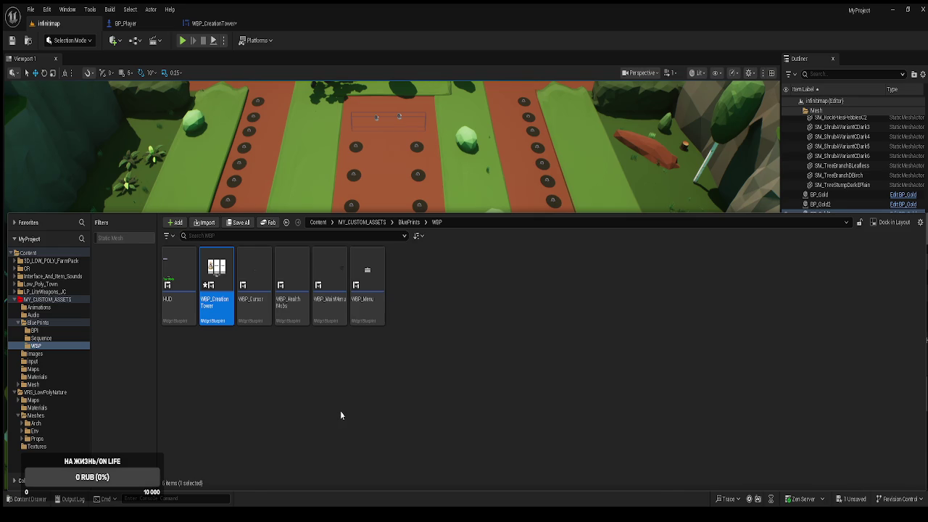
left_click(207, 26)
left_click(151, 29)
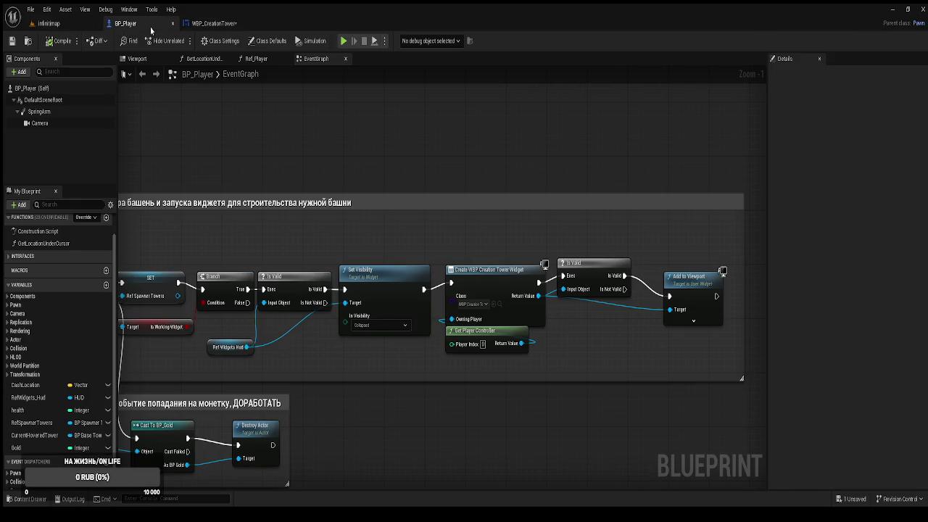
left_click(217, 24)
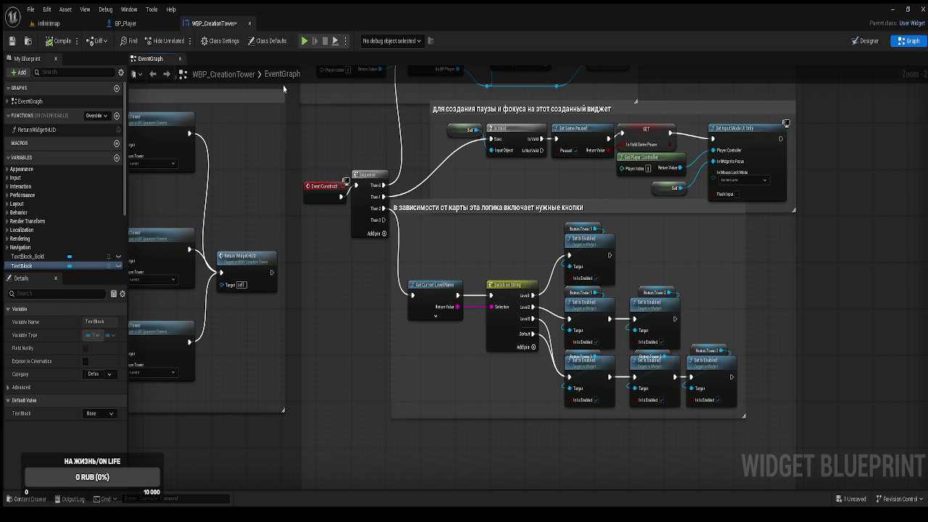
left_click_drag(272, 144, 360, 147)
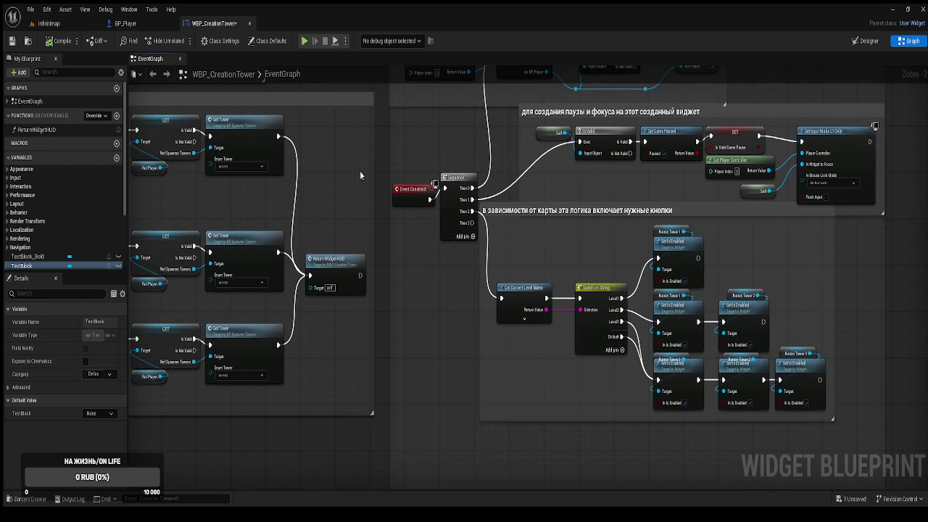
left_click(116, 116)
Step: Name the new function UpdateGoldPlayer
type("F")
key("BackSpace")
type("Upda")
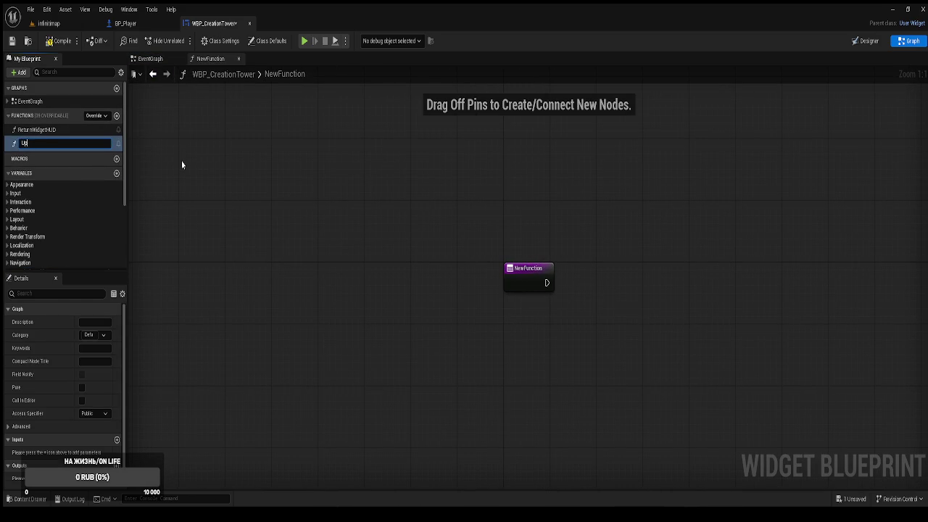
type("teGo")
type("ld")
type("Player")
key("Return")
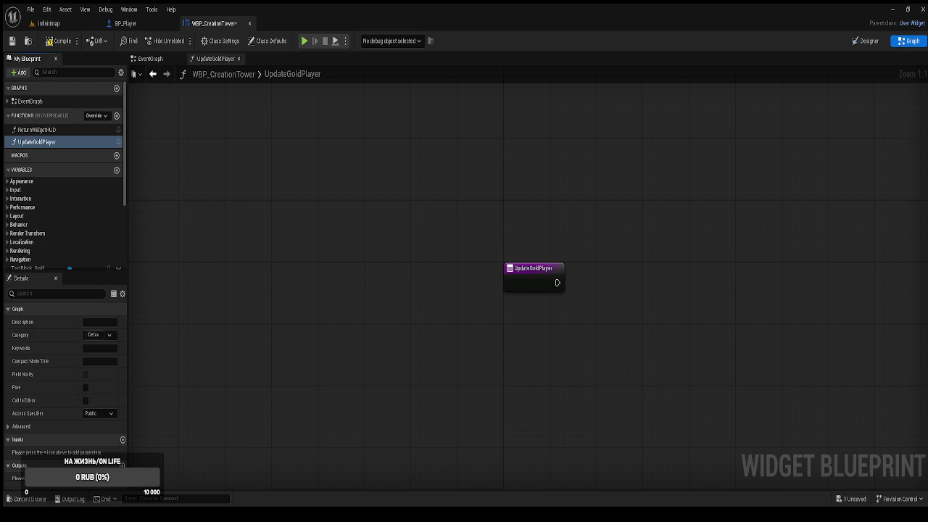
left_click_drag(399, 271, 219, 259)
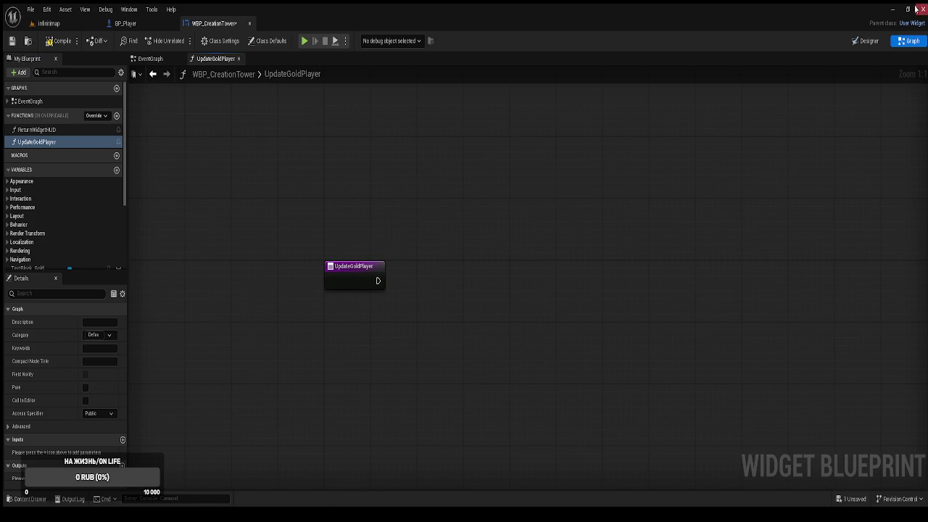
Step: Check TextBlock_Gold in the Designer, then select its variable in the UpdateGoldPlayer graph
left_click(866, 41)
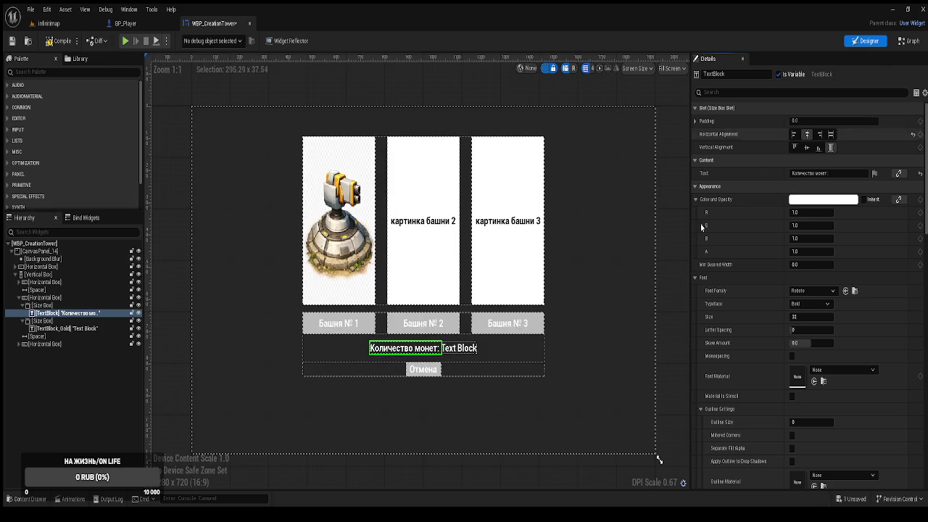
left_click(61, 330)
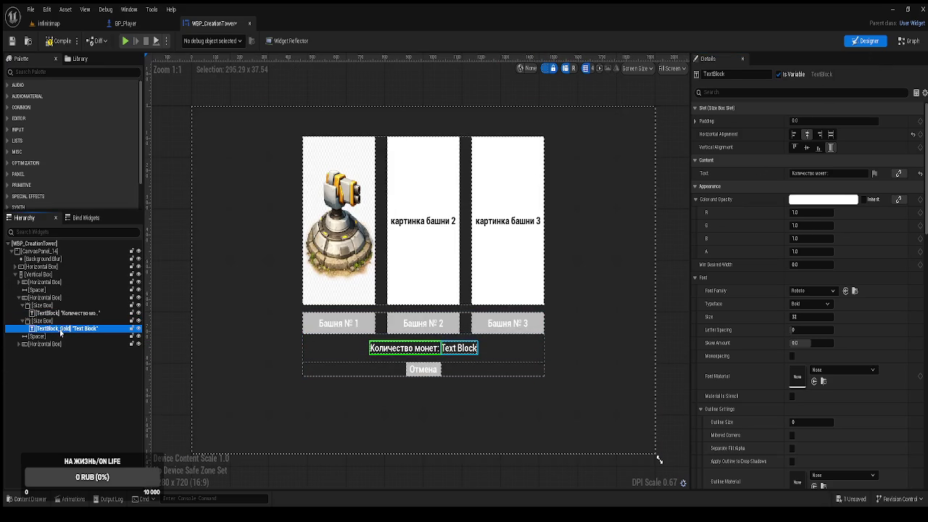
left_click(910, 42)
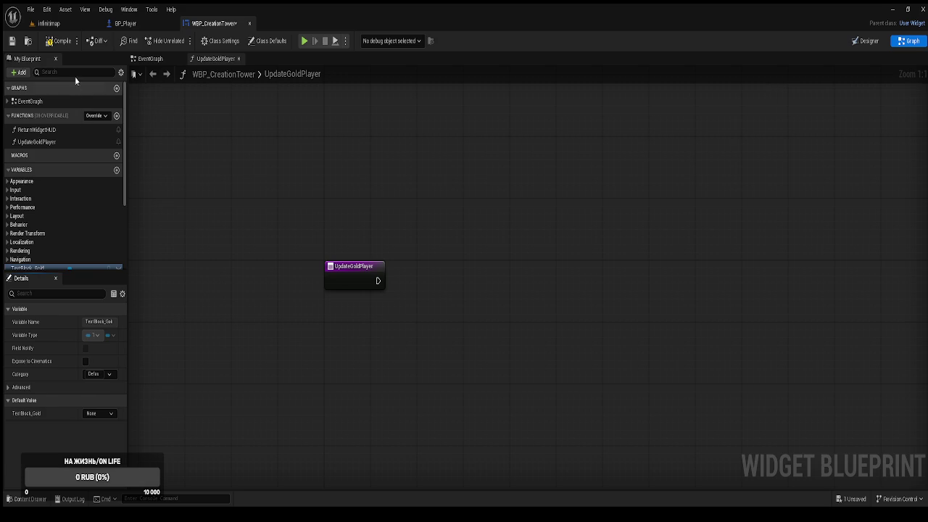
scroll(59, 236, "down", 1)
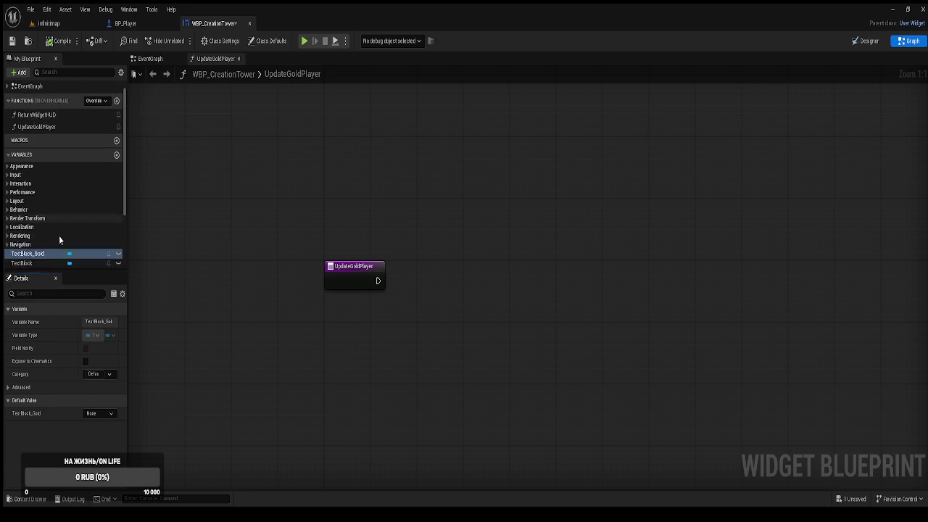
scroll(59, 235, "down", 4)
left_click(29, 192)
Step: Place a TextBlock Gold getter and a SetText node targeting it
mouse_move(381, 324)
left_mouse_down()
mouse_move(365, 323)
mouse_move(375, 338)
mouse_move(480, 277)
left_mouse_up()
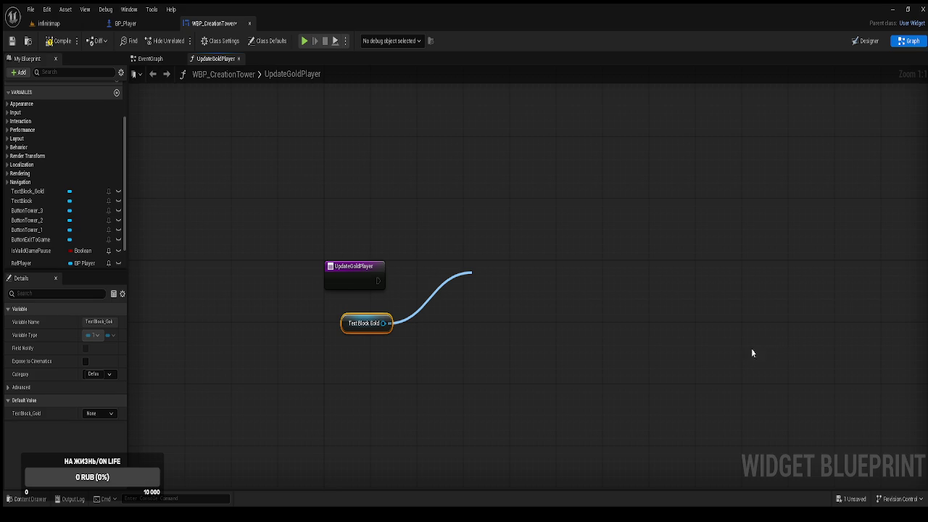
left_click(549, 390)
left_click_drag(519, 284, 528, 276)
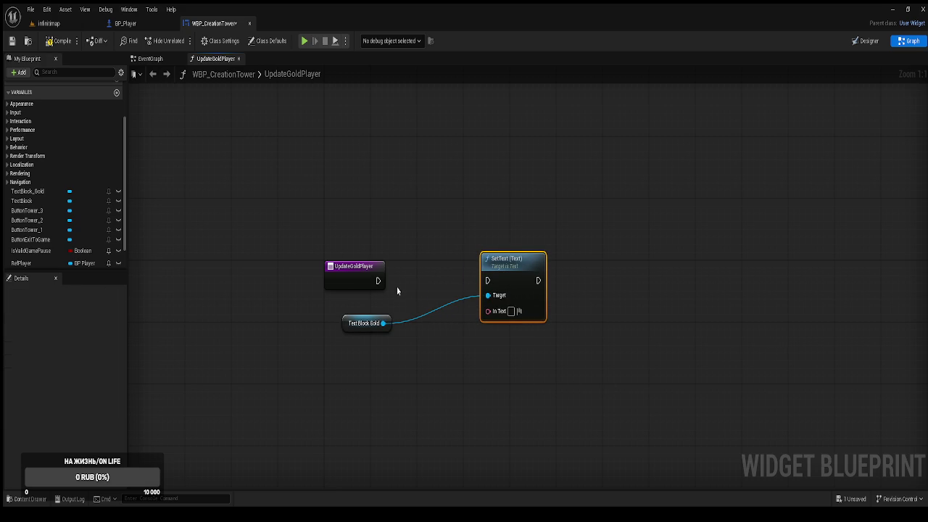
mouse_move(346, 330)
left_mouse_down()
mouse_move(342, 369)
mouse_move(328, 376)
left_mouse_up()
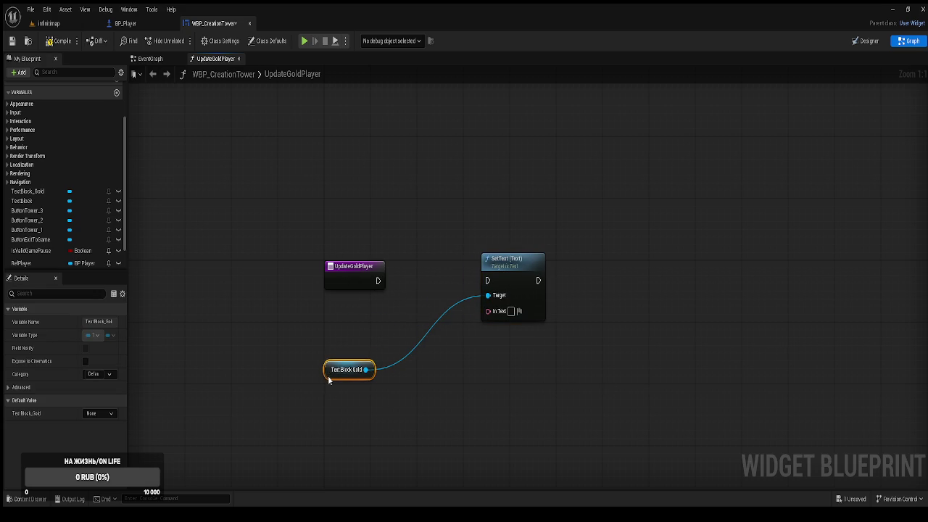
Step: Add an input parameter named Gold to the UpdateGoldPlayer function
left_click(348, 284)
scroll(49, 442, "down", 3)
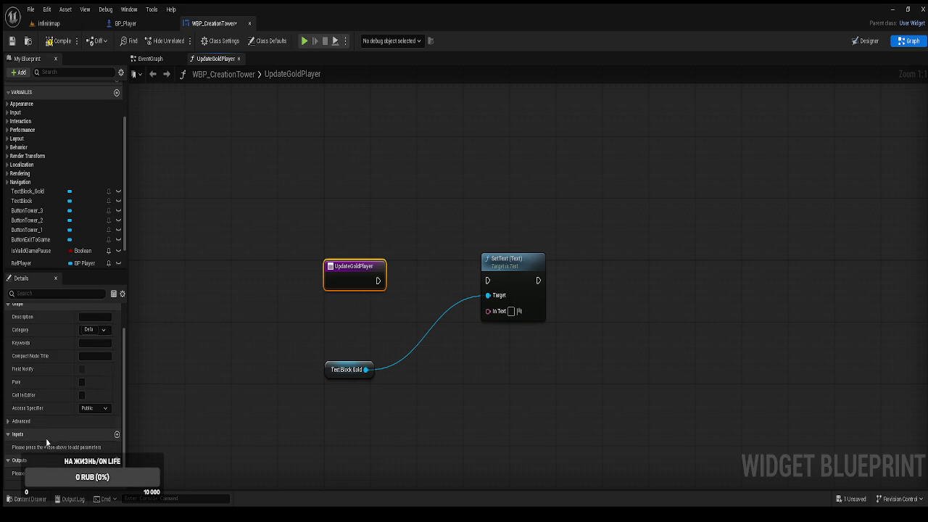
left_click(117, 434)
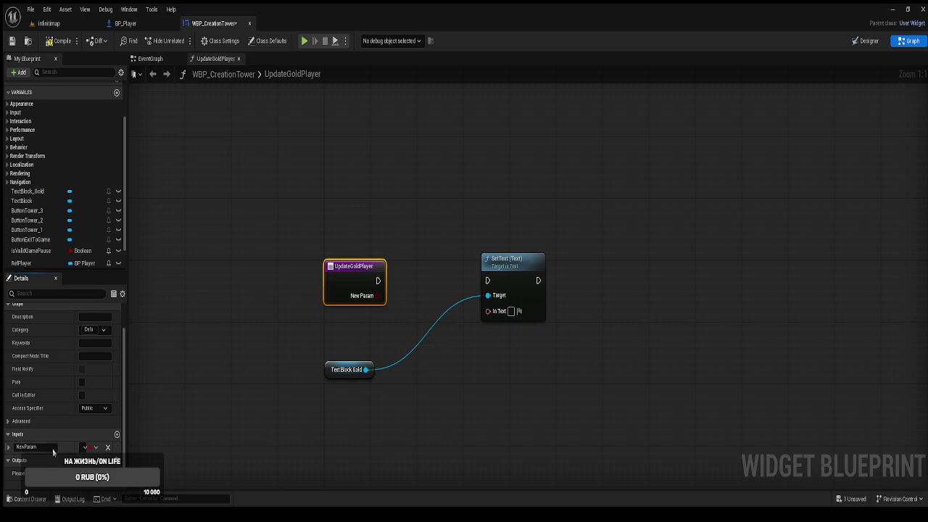
double_click(43, 447)
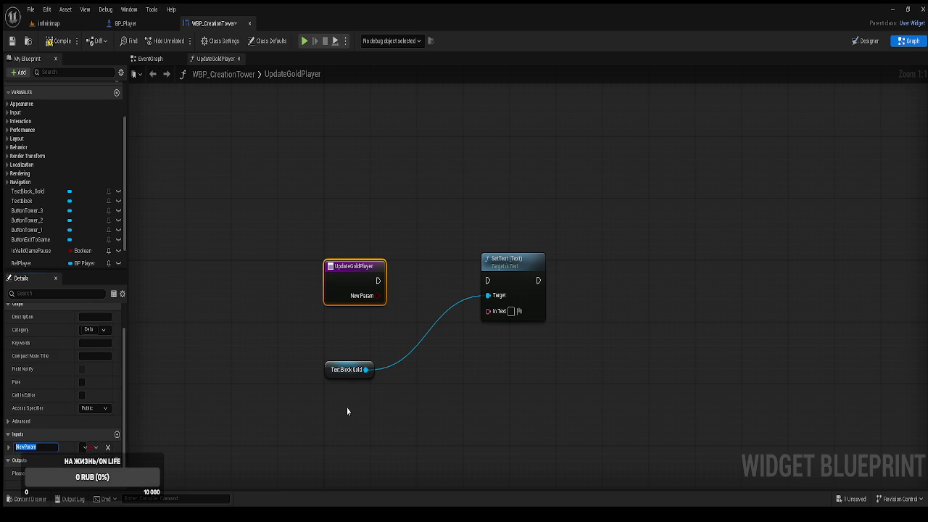
type("Gold")
key("Return")
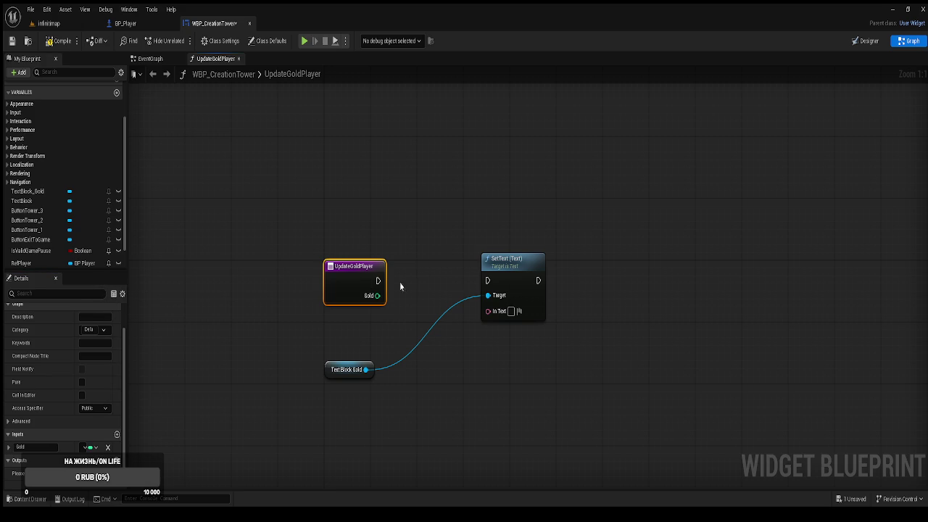
Step: Wire the entry into SetText via To Text (Integer), compile, save, and return to infinimap
mouse_move(378, 280)
left_mouse_down()
mouse_move(487, 281)
mouse_move(496, 318)
mouse_move(494, 312)
left_mouse_up()
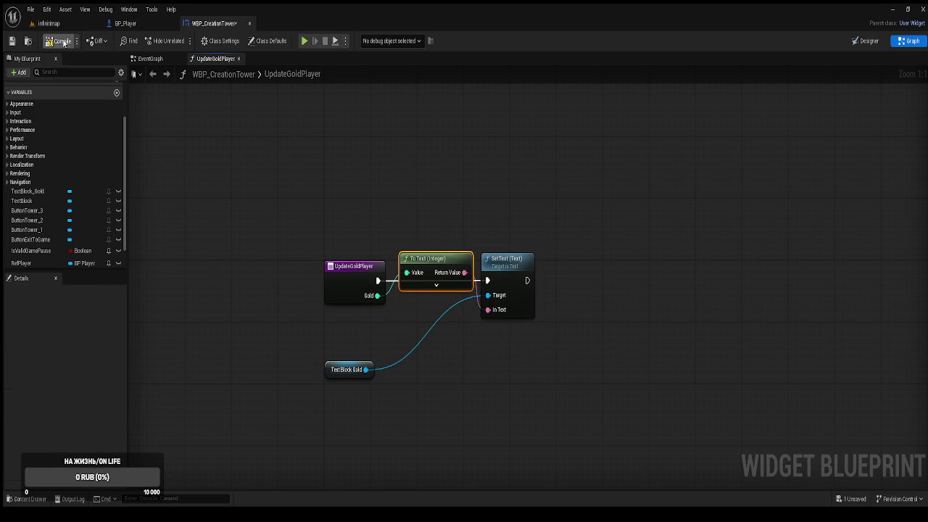
left_click_drag(450, 274, 449, 220)
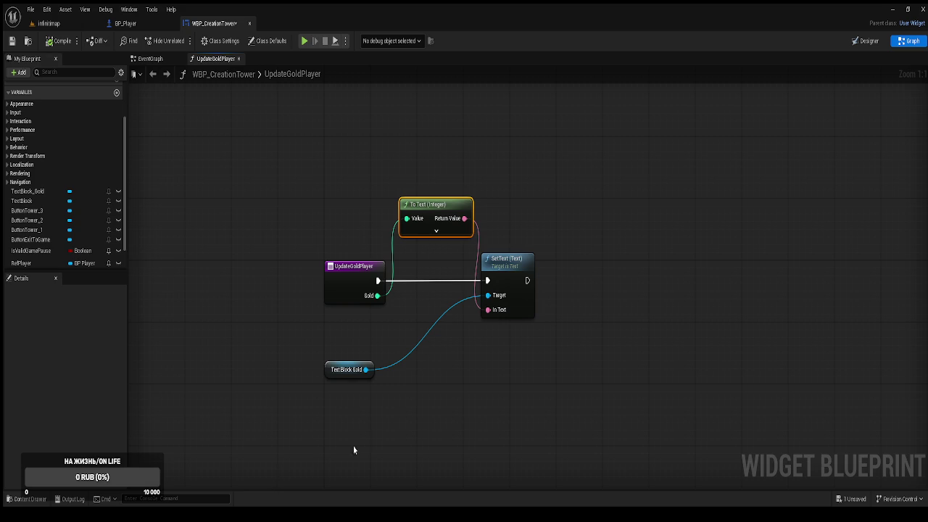
key("ctrl+s")
left_click(212, 134)
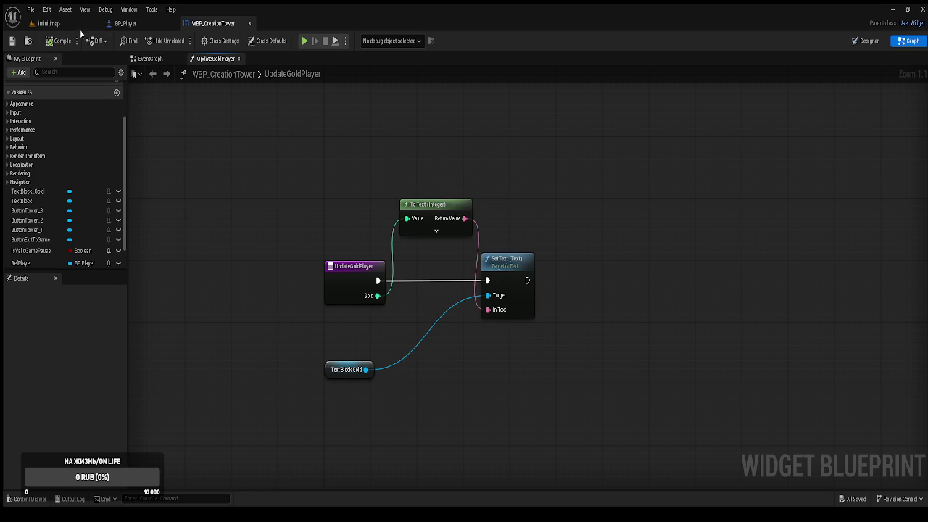
left_click(83, 29)
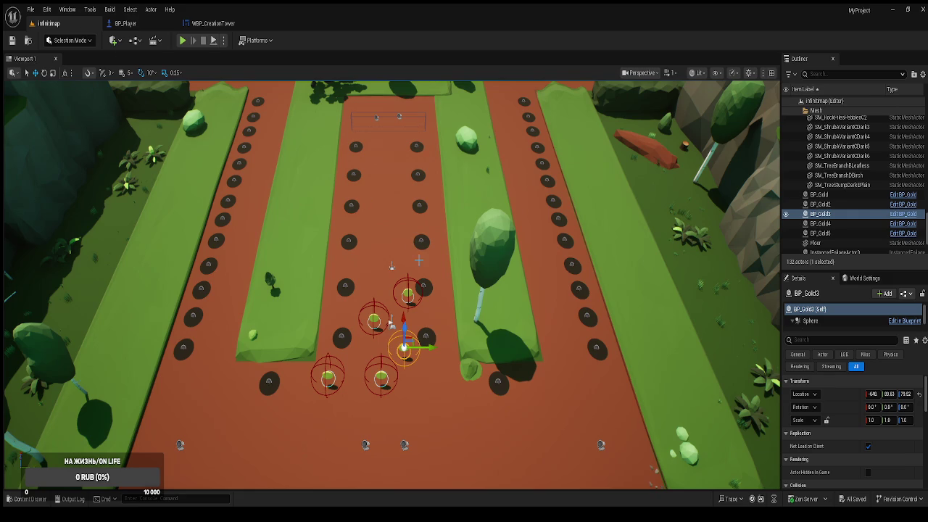
Step: Open BP_Gold from the BluePrints folder and inspect its Update Gold Player call
key("ctrl+space")
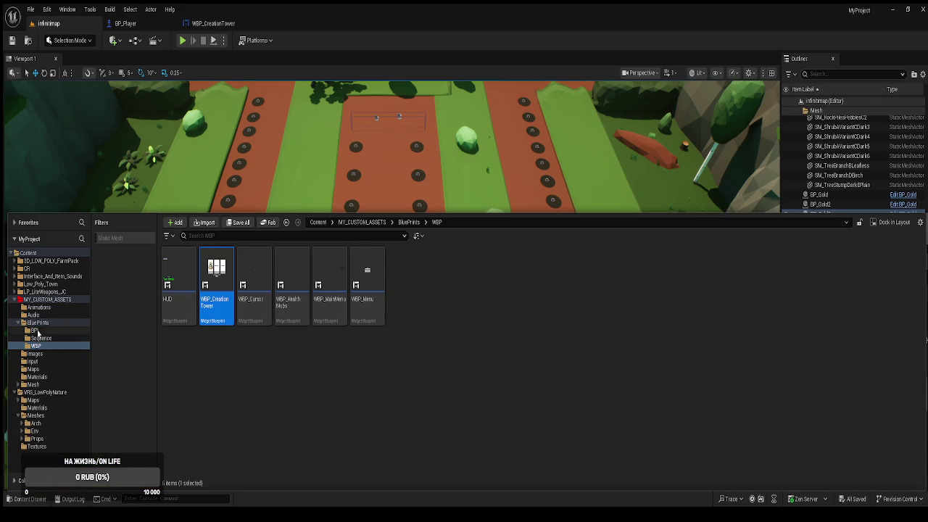
left_click(38, 324)
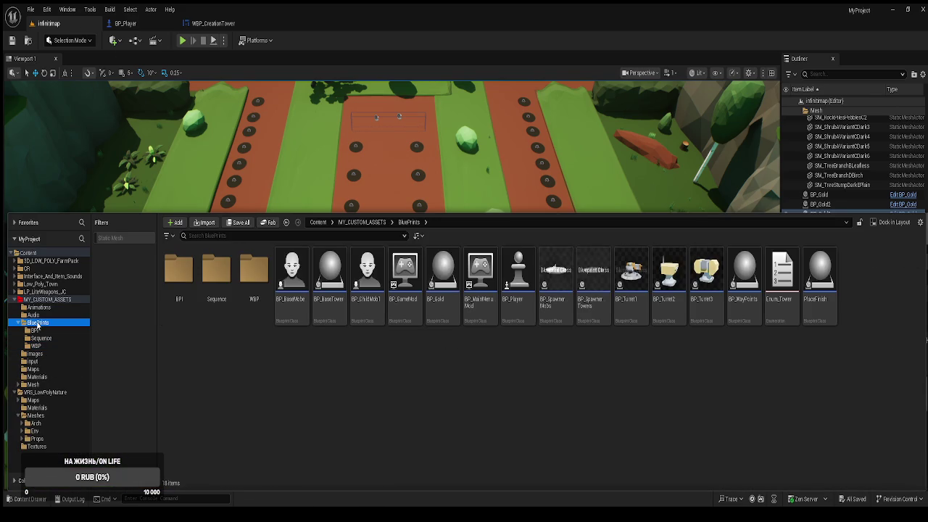
double_click(440, 308)
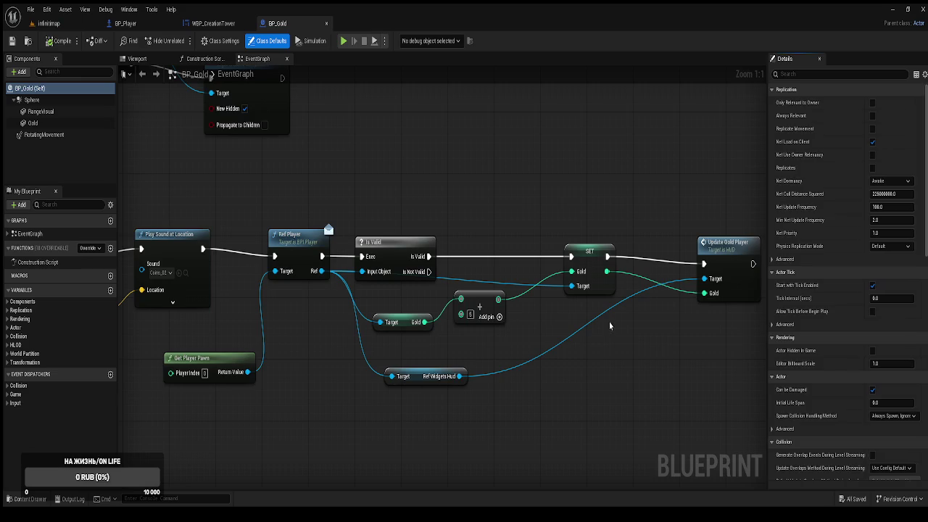
mouse_move(647, 328)
left_mouse_down()
mouse_move(512, 311)
mouse_move(469, 326)
left_mouse_up()
left_click(551, 261)
left_click_drag(551, 261, 552, 254)
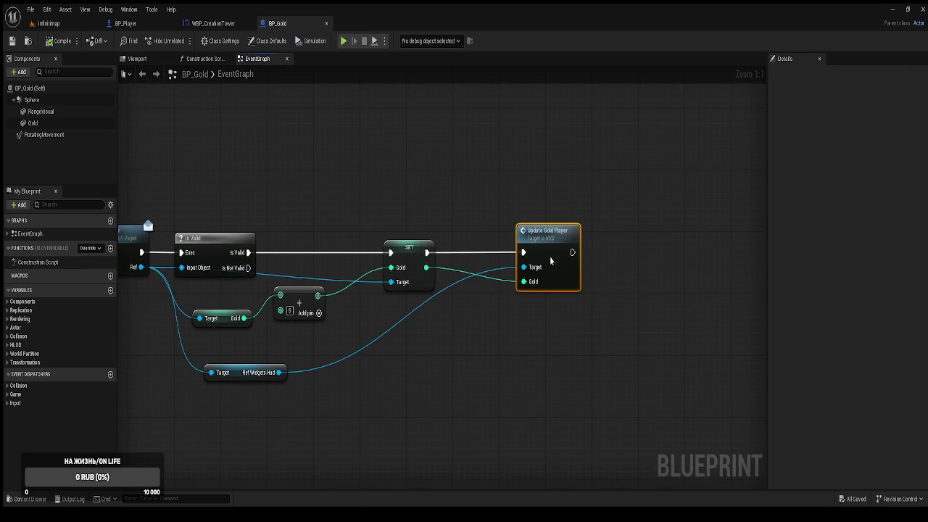
mouse_move(341, 308)
left_mouse_down()
mouse_move(354, 320)
mouse_move(487, 325)
left_mouse_up()
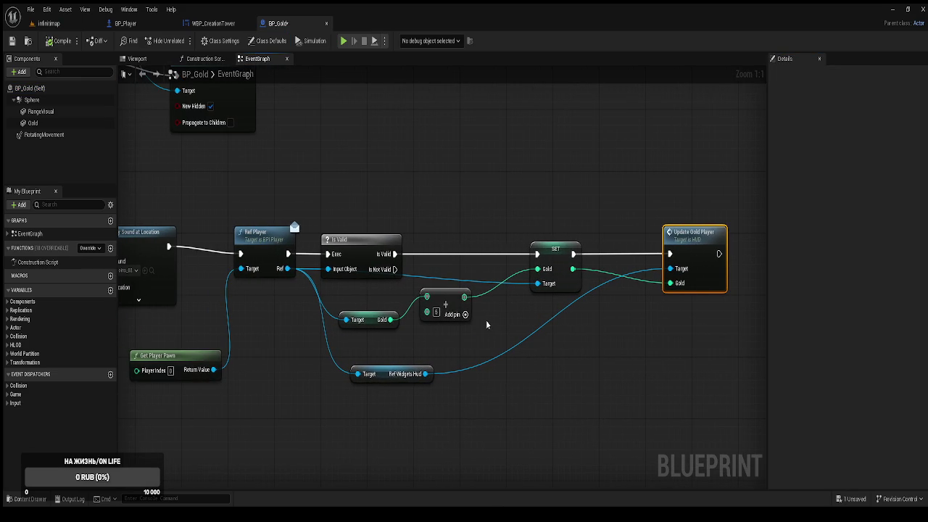
Step: In BP_Player, add an Update Gold Player call on the created widget
left_click(129, 23)
scroll(345, 272, "up", 1)
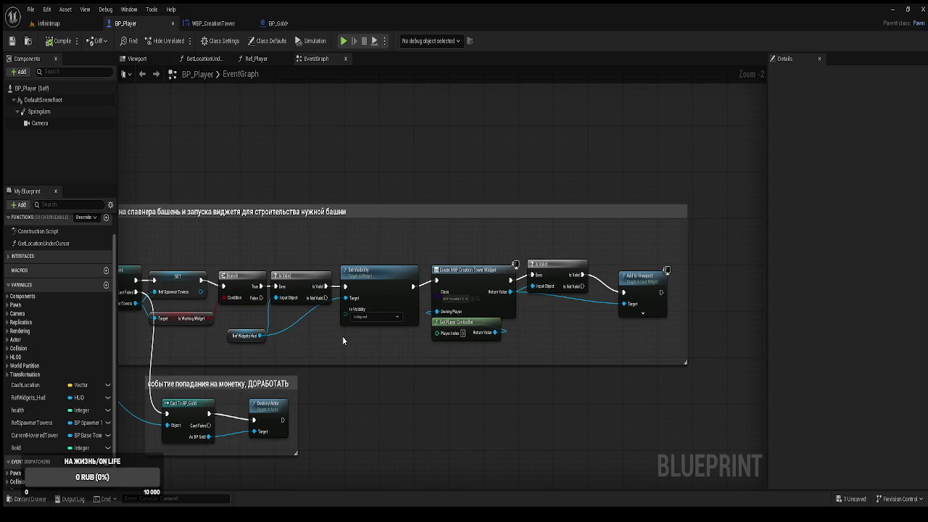
left_click_drag(560, 328, 488, 318)
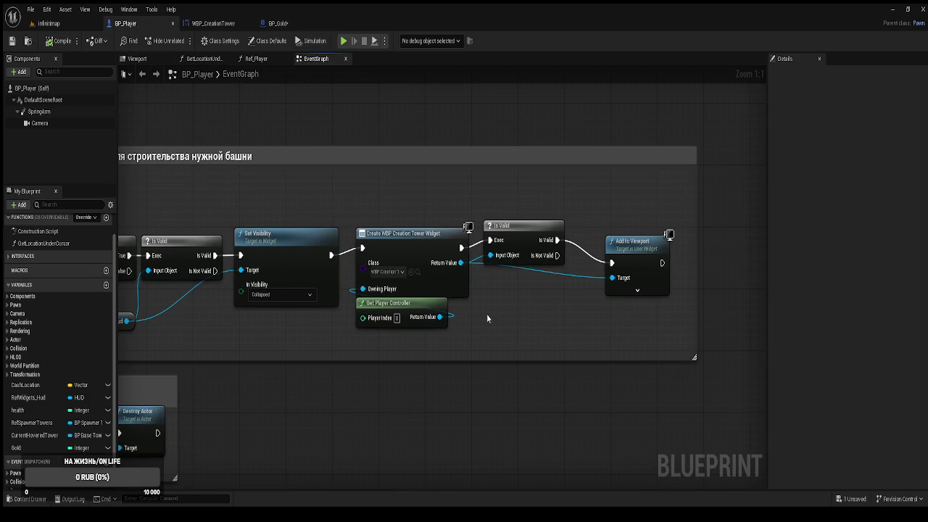
mouse_move(487, 318)
left_mouse_down()
mouse_move(452, 311)
mouse_move(614, 294)
mouse_move(552, 289)
mouse_move(674, 290)
left_mouse_up()
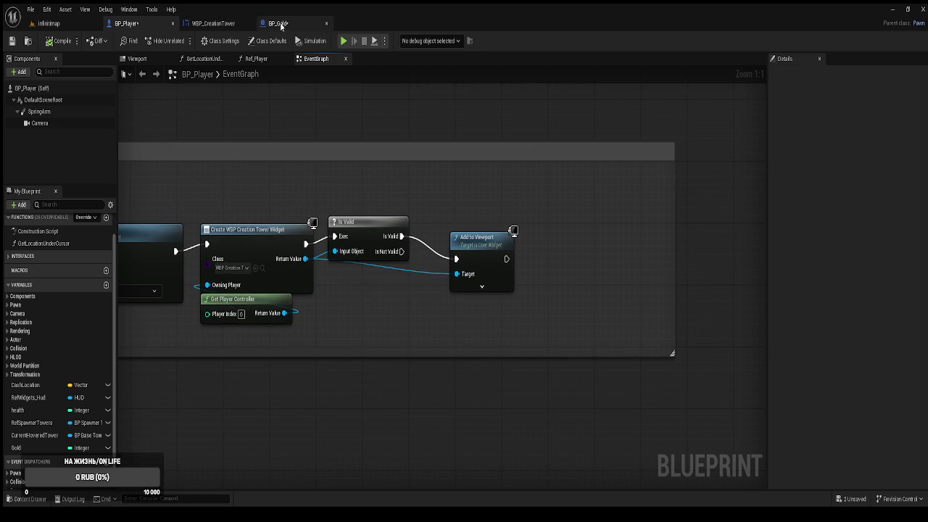
left_click(280, 22)
left_click(126, 24)
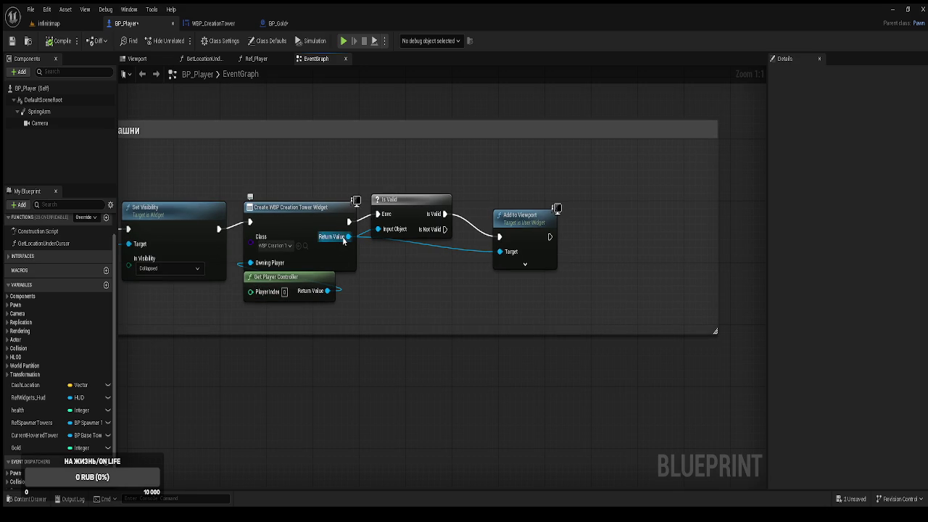
left_click_drag(344, 241, 438, 294)
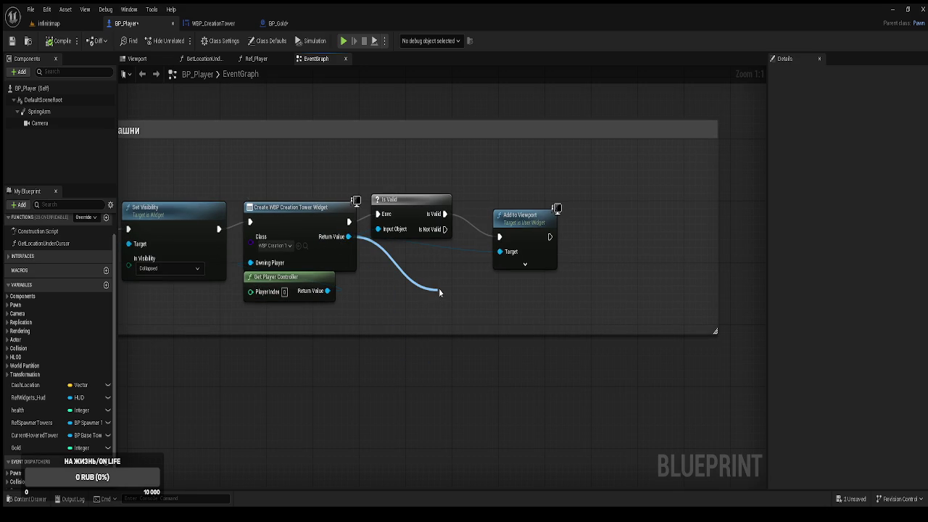
left_click_drag(439, 288, 617, 232)
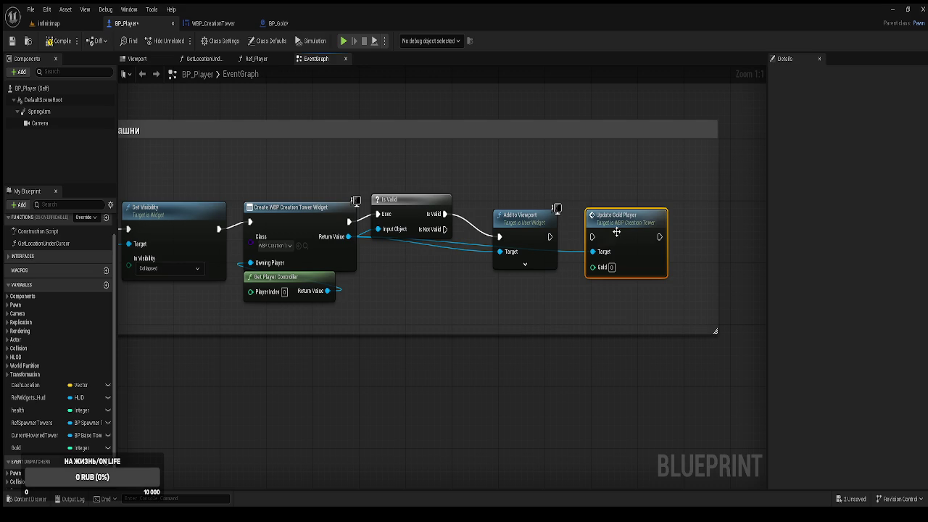
mouse_move(553, 239)
left_mouse_down()
mouse_move(593, 237)
mouse_move(450, 305)
mouse_move(411, 293)
left_mouse_up()
double_click(573, 252)
left_click_drag(561, 230, 416, 277)
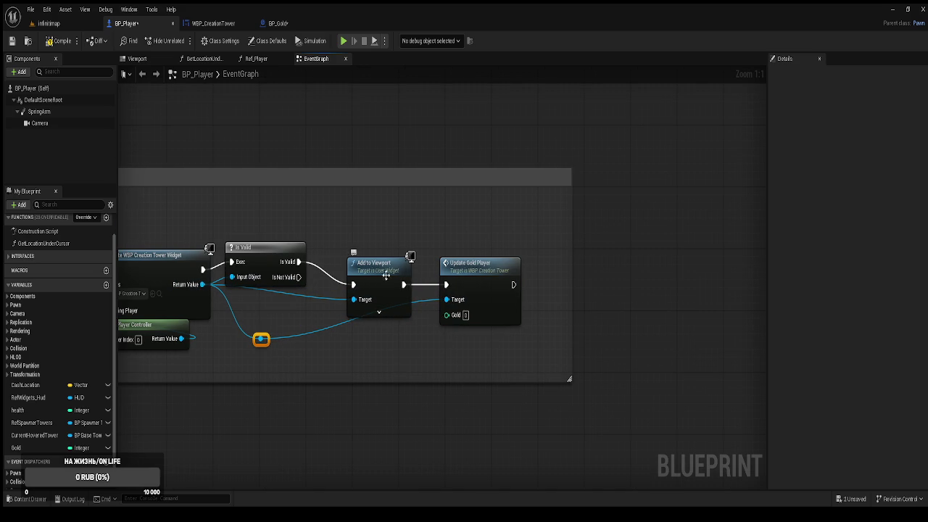
left_click(446, 285, "alt")
mouse_move(372, 282)
left_mouse_down()
mouse_move(500, 285)
mouse_move(370, 255)
mouse_move(298, 261)
mouse_move(388, 240)
mouse_move(388, 293)
left_mouse_up()
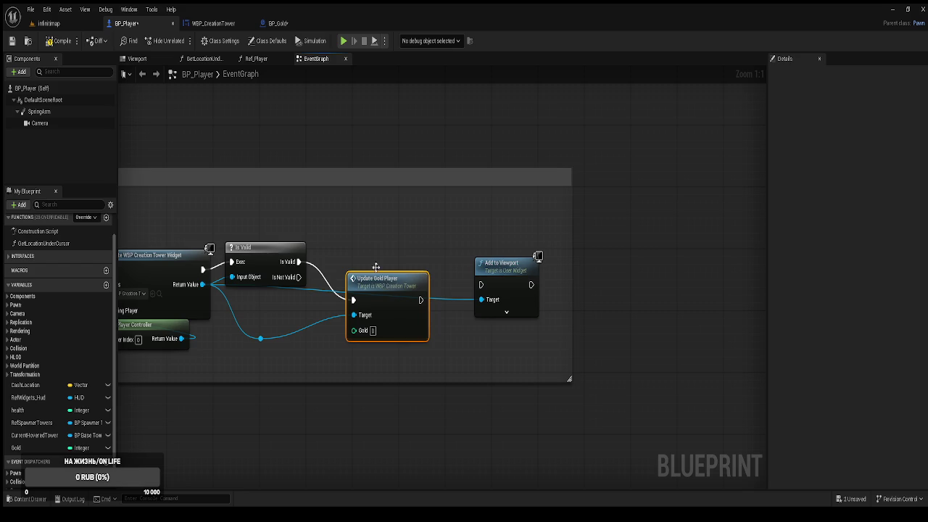
Step: Place Update Gold Player between Is Valid and Add to Viewport and straighten the nodes
left_click_drag(329, 223, 569, 301)
key("q")
left_click_drag(481, 268, 541, 276)
left_click_drag(501, 308, 556, 299)
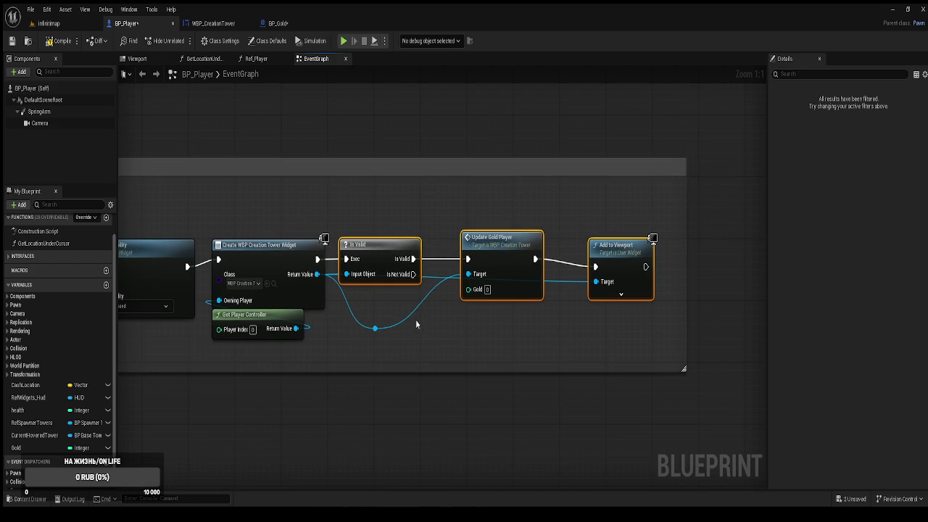
left_click(596, 282, "alt")
left_click(468, 274, "alt")
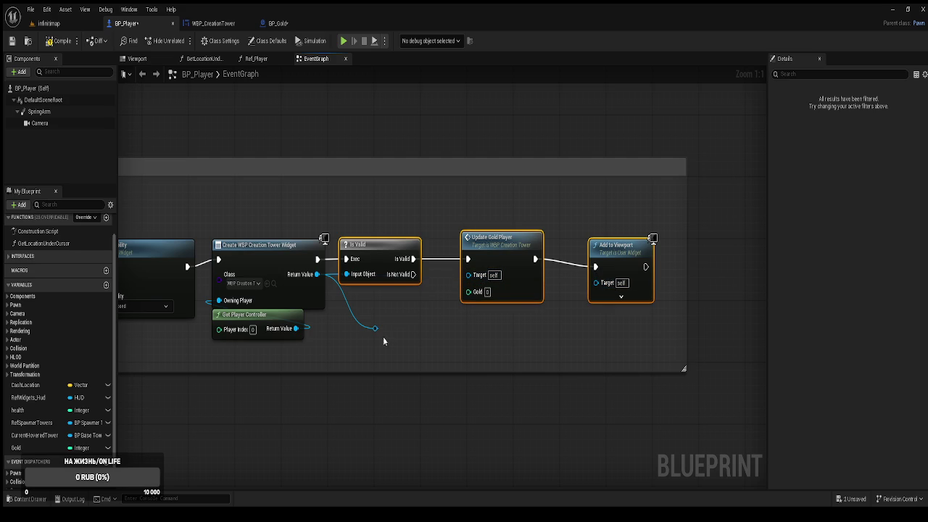
Step: Route the widget Return Value through aligned reroutes to both Target pins
mouse_move(376, 329)
left_mouse_down()
mouse_move(557, 326)
mouse_move(570, 340)
mouse_move(562, 330)
mouse_move(601, 291)
mouse_move(597, 281)
left_mouse_up()
left_click_drag(376, 330, 352, 336)
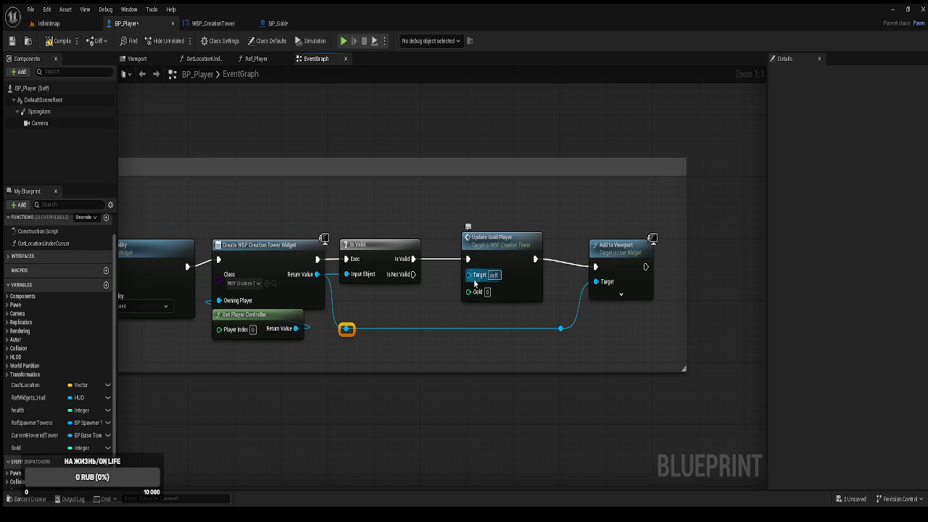
double_click(438, 331)
mouse_move(341, 307)
left_mouse_down()
mouse_move(355, 359)
mouse_move(557, 363)
left_mouse_up()
key("q")
mouse_move(434, 330)
left_mouse_down()
mouse_move(440, 307)
mouse_move(469, 274)
left_mouse_up()
left_click(431, 134)
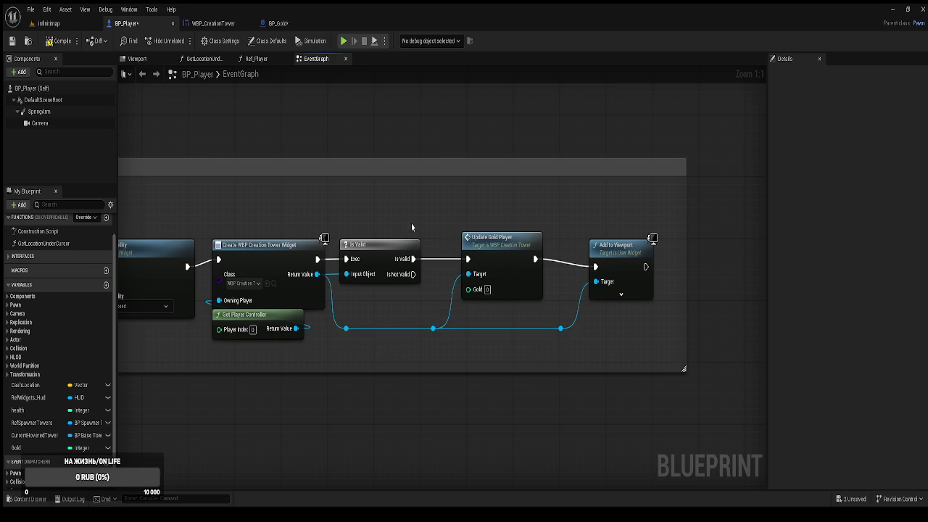
Step: Feed the Gold variable into Update Gold Player's Gold input and save all blueprints
left_click(24, 450)
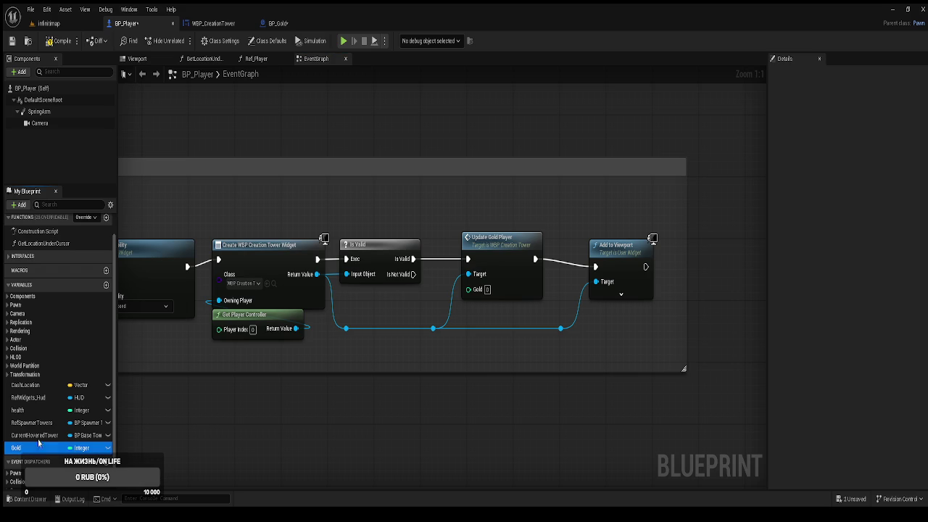
mouse_move(481, 298)
left_mouse_down()
mouse_move(436, 287)
mouse_move(406, 312)
left_mouse_up()
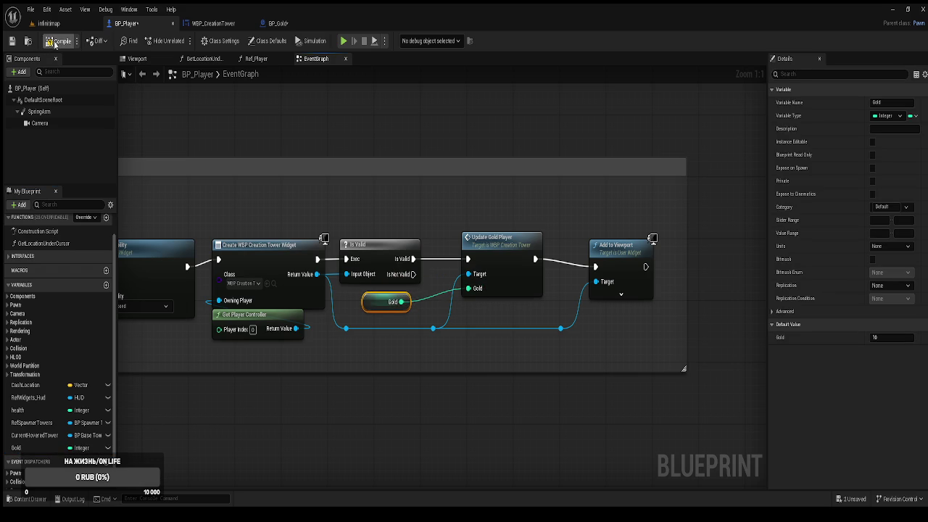
left_click(207, 143)
key("ctrl+shift+s")
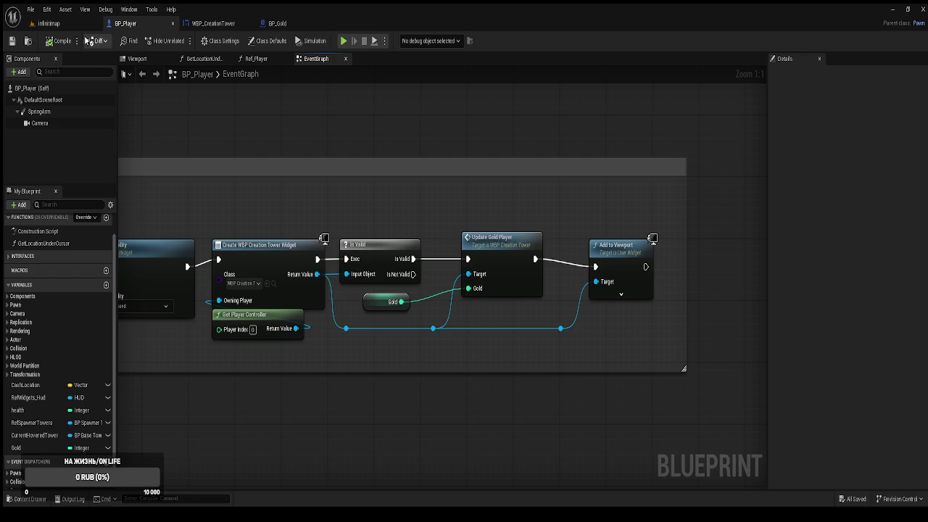
left_click(92, 25)
Step: Play-test the tower menu, seeing coins rise 10, 15, 25, then stop and open WBP_CreationTower
left_click(183, 43)
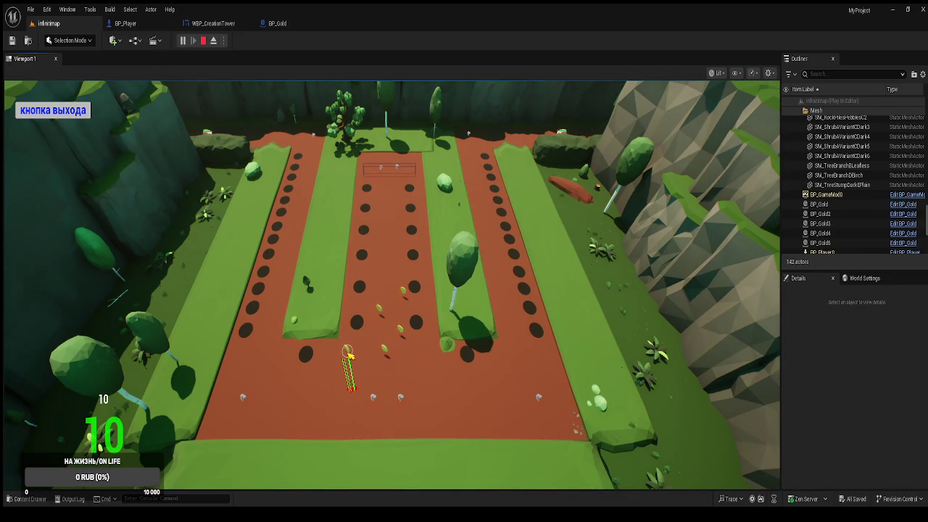
left_click(316, 358)
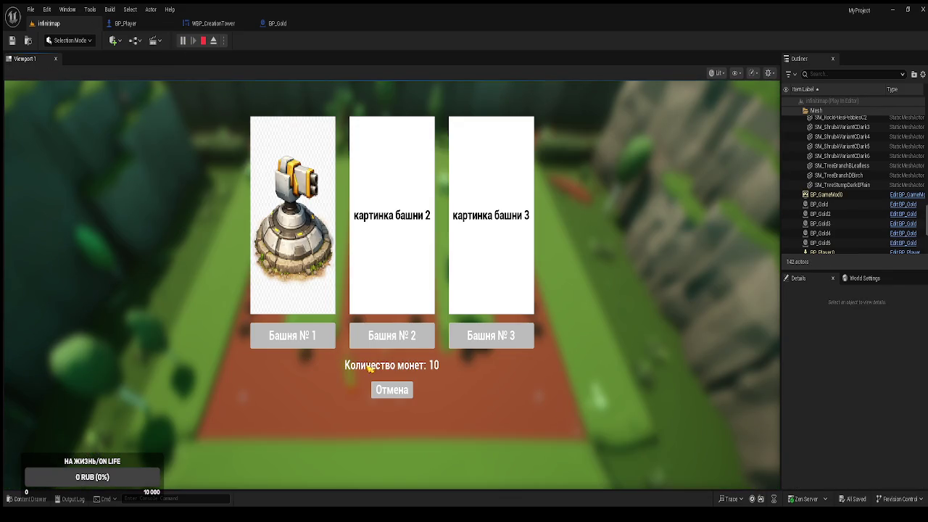
left_click(400, 391)
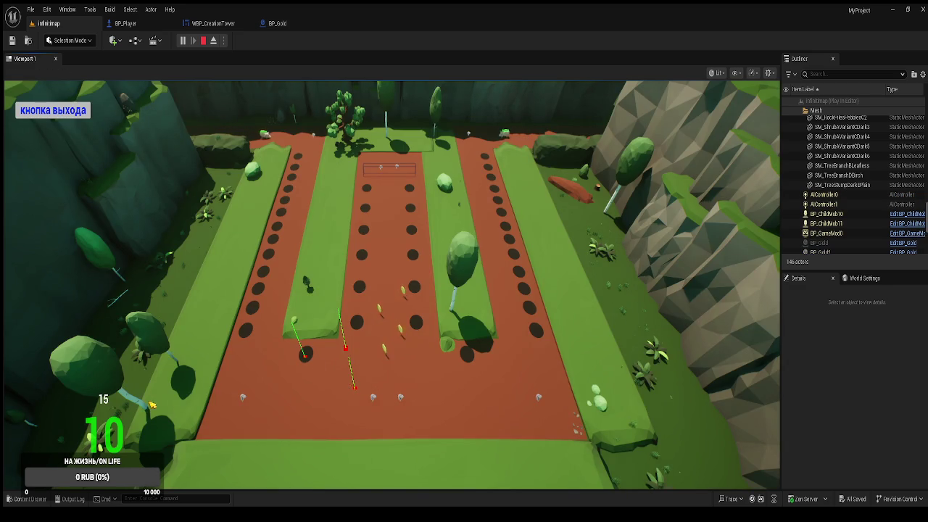
left_click(310, 358)
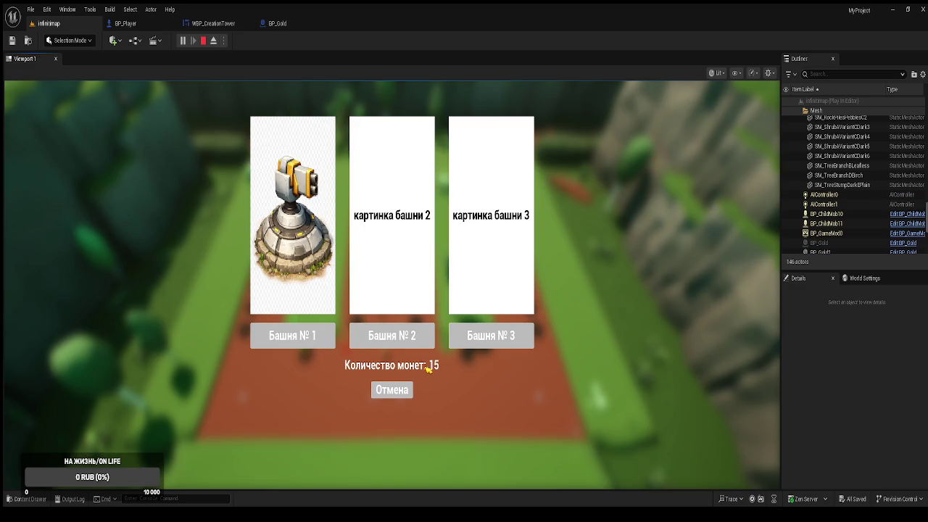
left_click(391, 391)
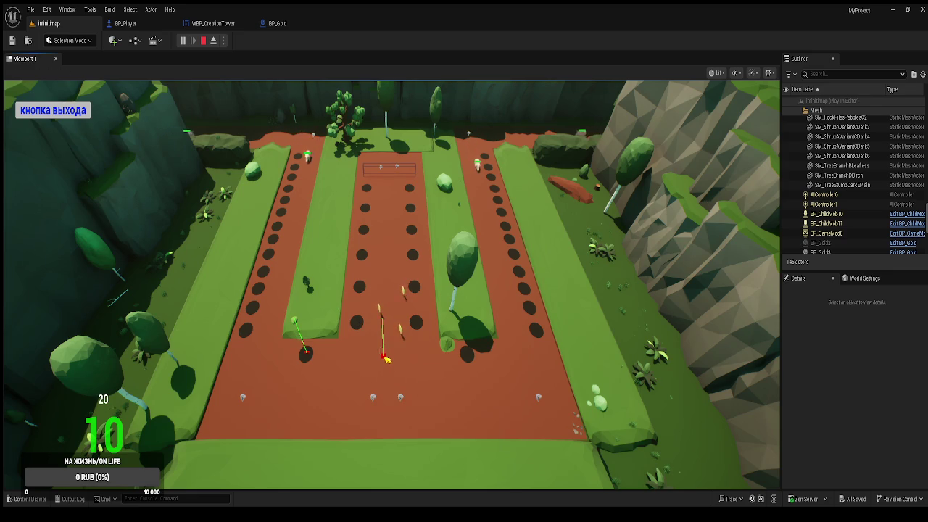
left_click(359, 324)
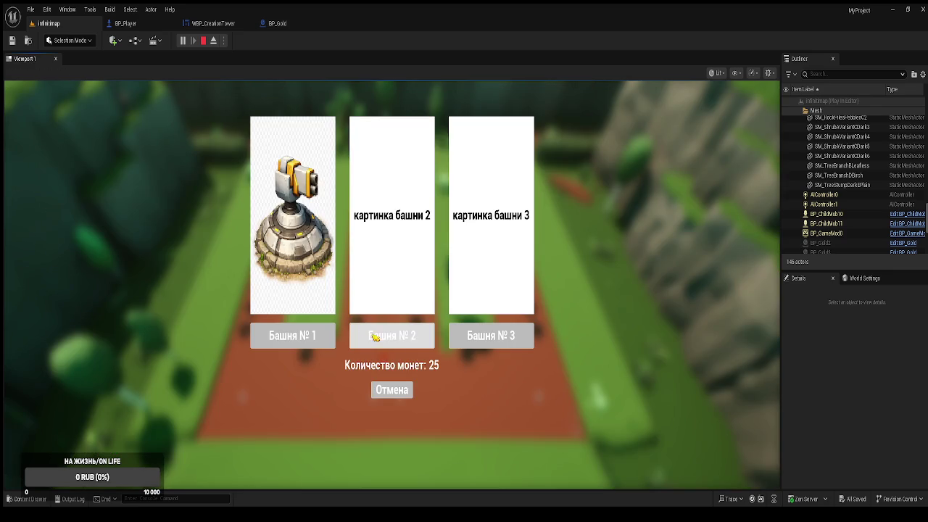
left_click(403, 394)
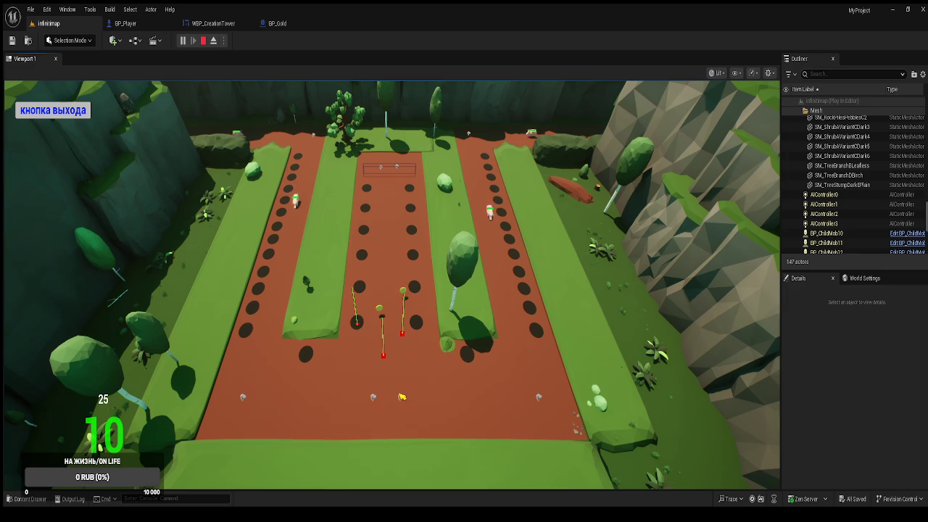
left_click(50, 110)
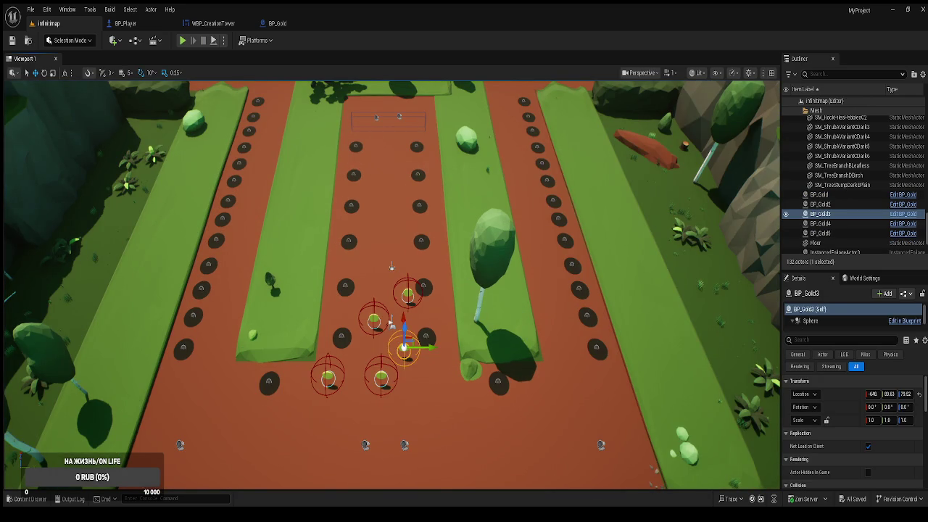
left_click(226, 27)
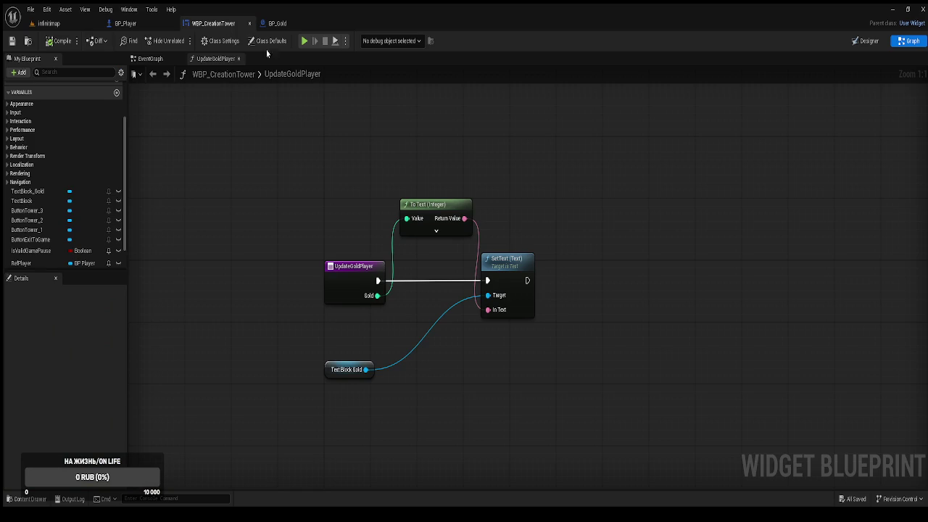
Step: Close the UpdateGoldPlayer graph, reposition the tower-creation comment group, and save the widget
middle_click(213, 61)
left_click_drag(401, 216, 601, 243)
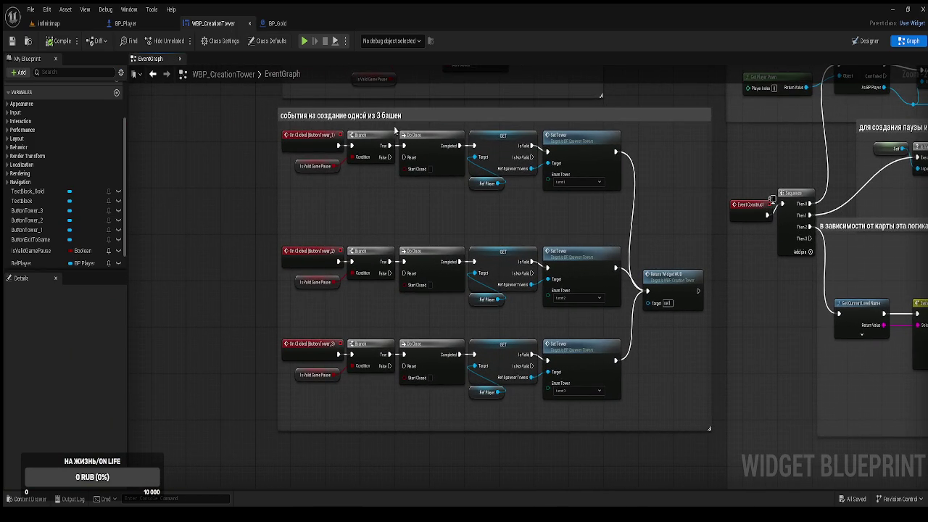
left_click_drag(382, 118, 276, 145)
scroll(382, 148, "down", 1)
scroll(382, 149, "down", 3)
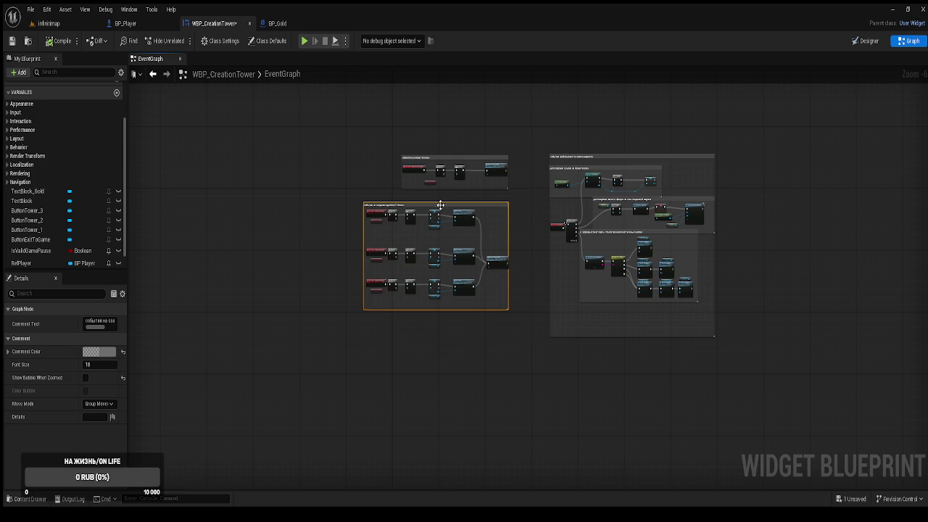
mouse_move(438, 204)
left_mouse_down()
mouse_move(389, 228)
mouse_move(366, 247)
mouse_move(374, 253)
left_mouse_up()
scroll(374, 253, "up", 3)
left_click_drag(369, 166, 356, 110)
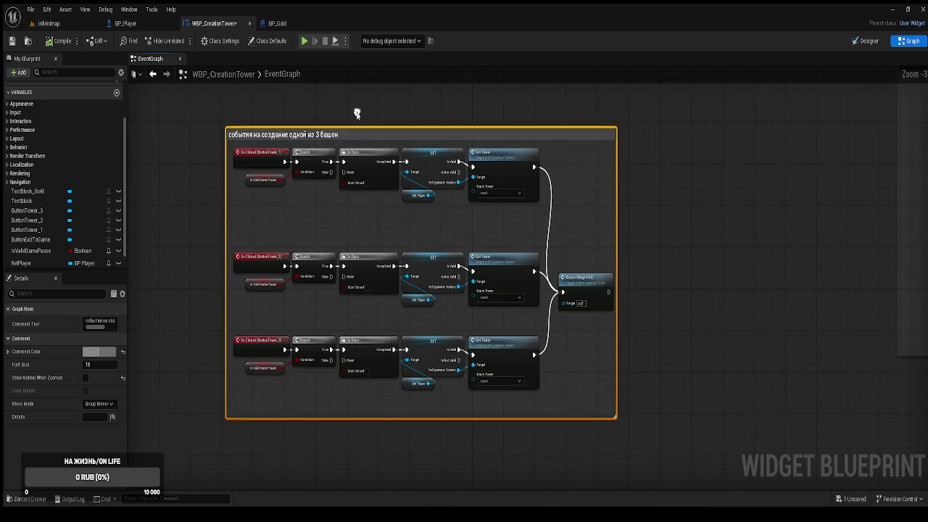
left_click(678, 252)
key("ctrl+s")
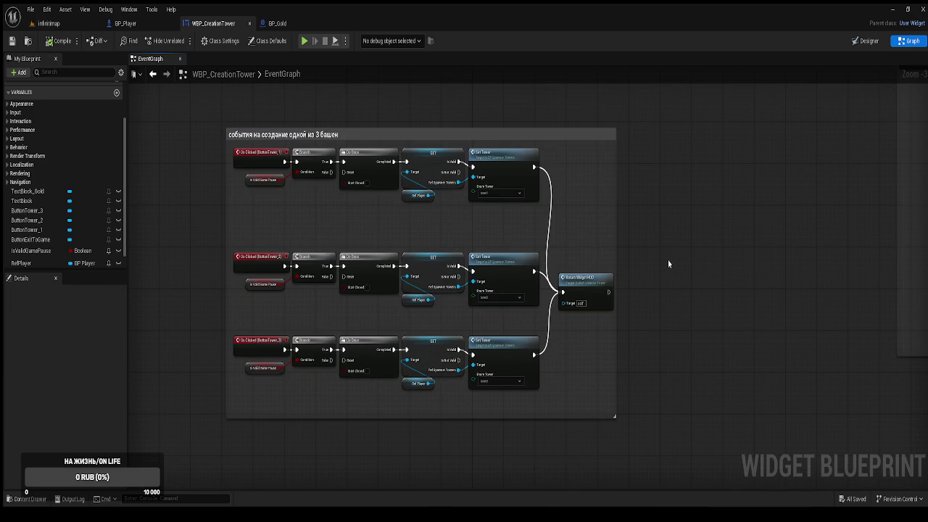
Step: Widen the comment box and push the nodes after each Branch to the right
scroll(669, 262, "up", 3)
scroll(603, 280, "down", 1)
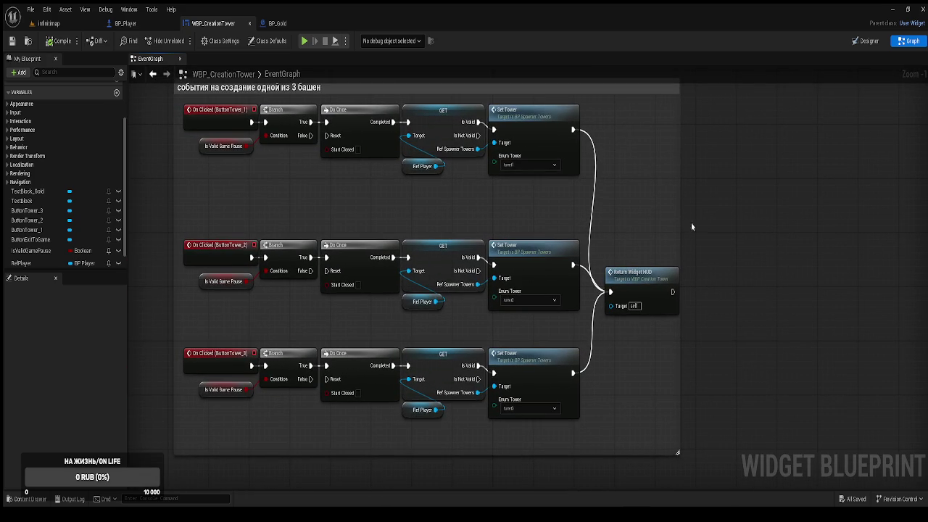
left_click_drag(679, 221, 806, 226)
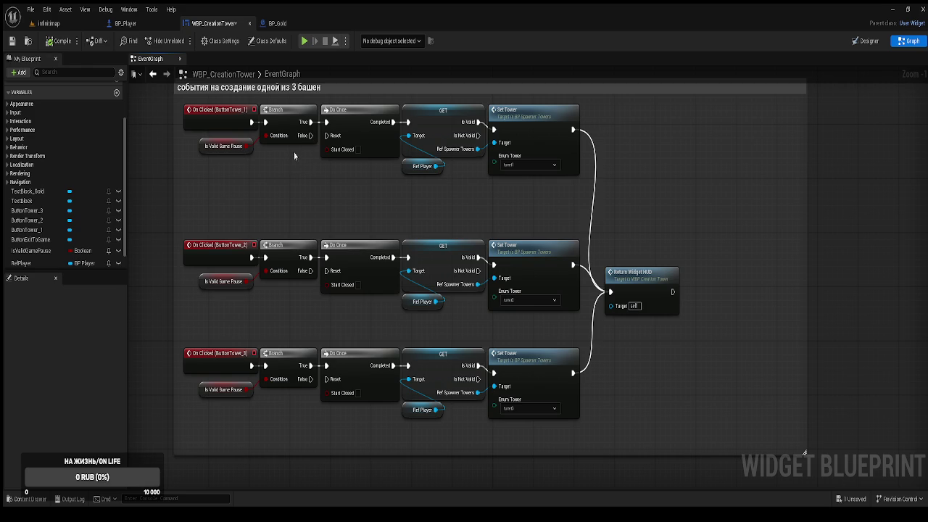
left_click_drag(294, 155, 350, 162)
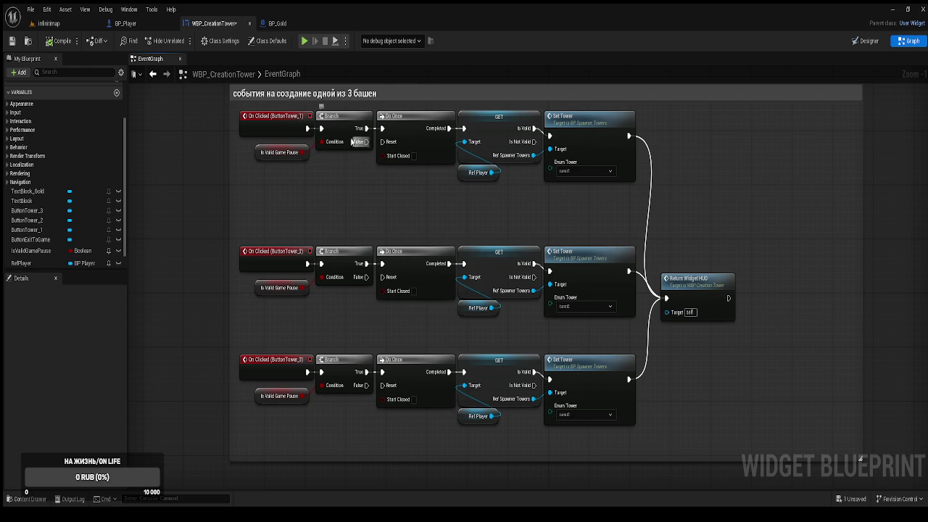
left_click_drag(346, 162, 402, 179)
mouse_move(646, 407)
left_mouse_down()
mouse_move(454, 321)
mouse_move(342, 162)
mouse_move(323, 102)
left_mouse_up()
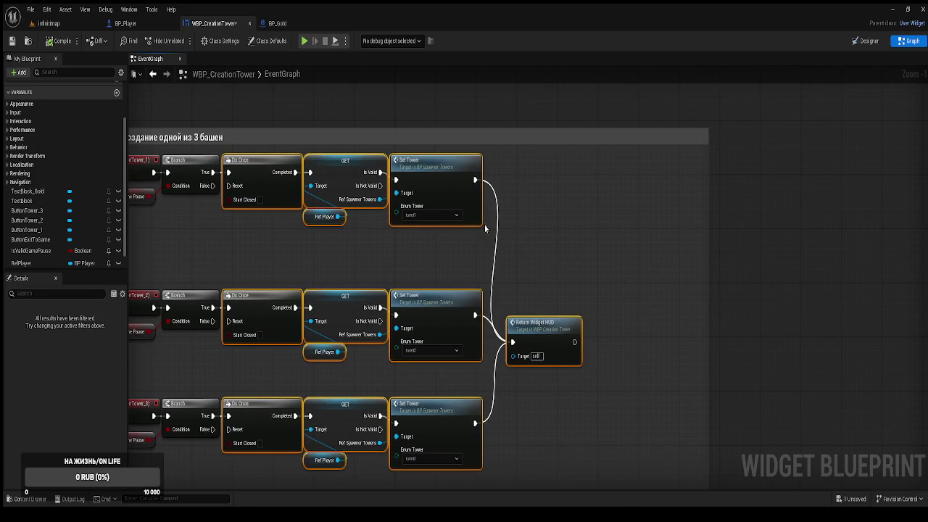
mouse_move(426, 192)
left_mouse_down()
mouse_move(562, 190)
mouse_move(552, 188)
left_mouse_up()
left_click(824, 221)
Step: Widen the comment further, moving the Do Once, GET, Set Tower and Return nodes further right
left_click_drag(712, 227, 830, 228)
mouse_move(763, 433)
left_mouse_down()
mouse_move(479, 207)
mouse_move(380, 95)
left_mouse_up()
left_click_drag(391, 130, 538, 129)
left_click(877, 142)
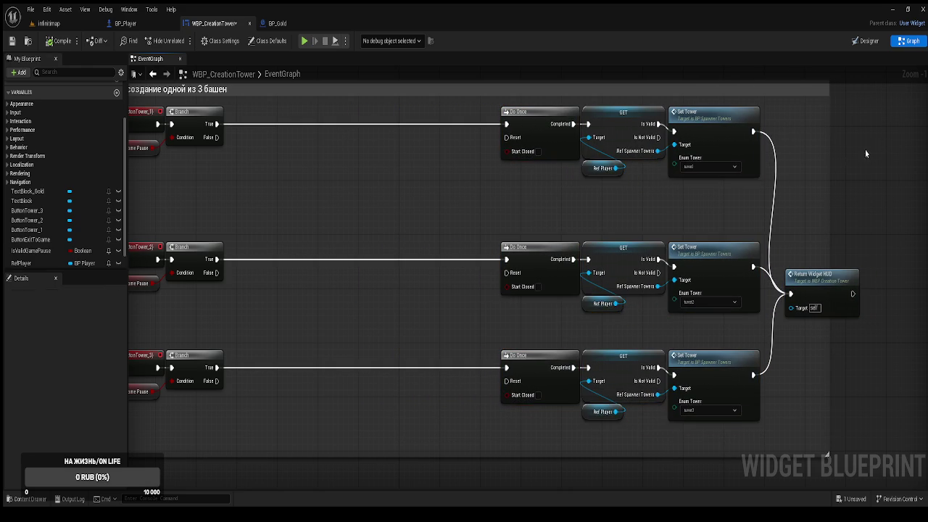
left_click_drag(829, 171, 891, 171)
left_click_drag(414, 155, 539, 156)
scroll(29, 254, "down", 2)
left_click(29, 241)
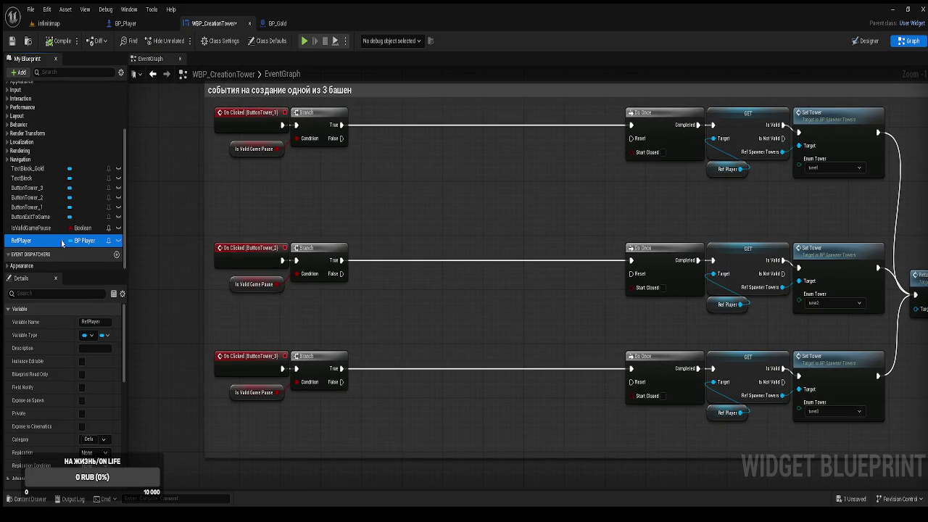
Step: Place Ref Player getter nodes below the Branches in the top, middle and bottom rows
left_click(263, 216)
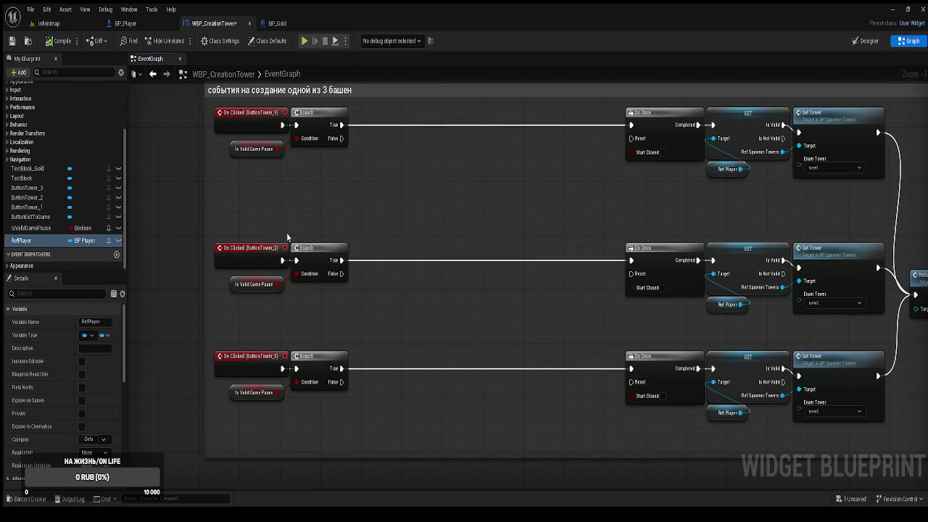
key("ctrl+v")
left_click_drag(266, 220, 272, 193)
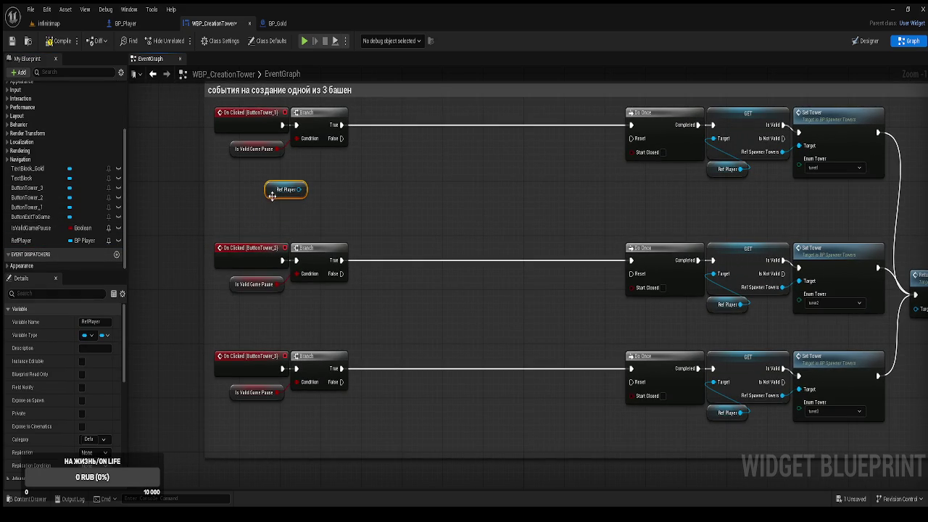
left_click(276, 316)
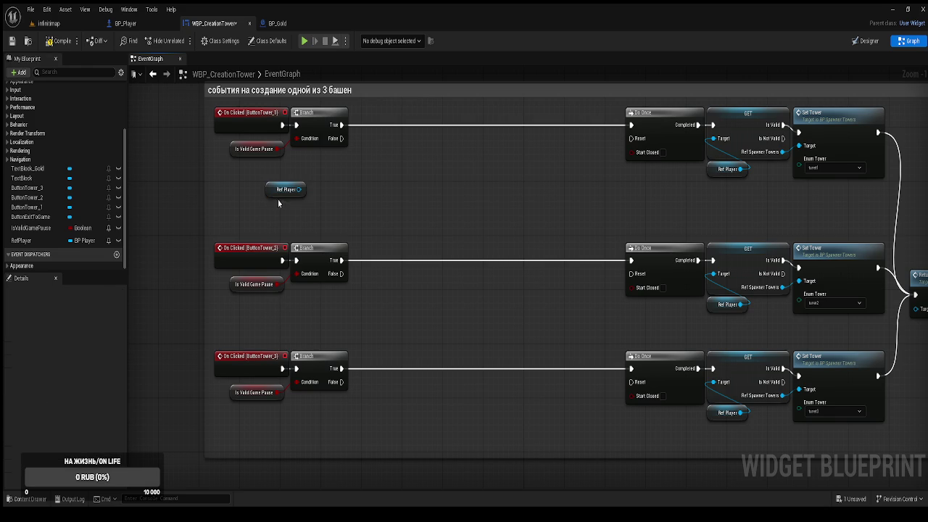
left_click(281, 191)
left_click(263, 326)
left_click(24, 242)
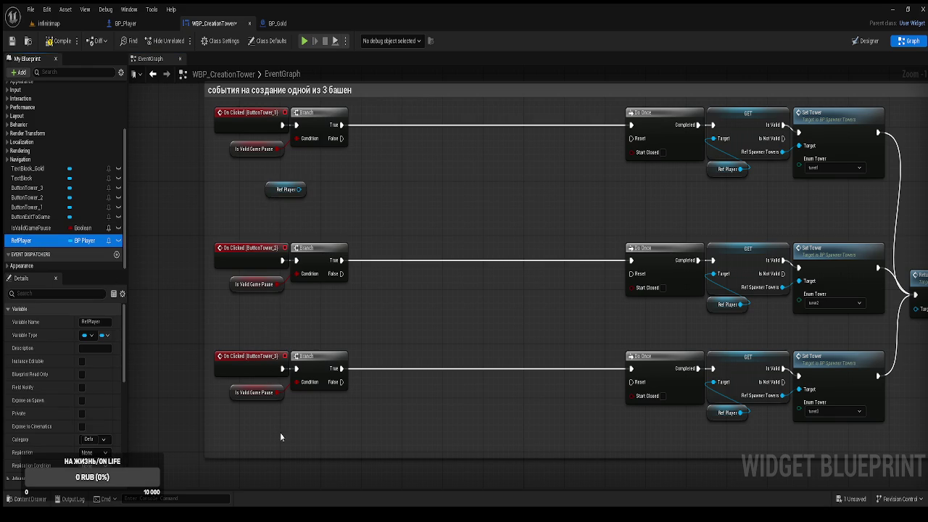
key("ctrl+v")
mouse_move(22, 240)
left_mouse_down()
mouse_move(263, 312)
mouse_move(316, 339)
mouse_move(297, 333)
left_mouse_up()
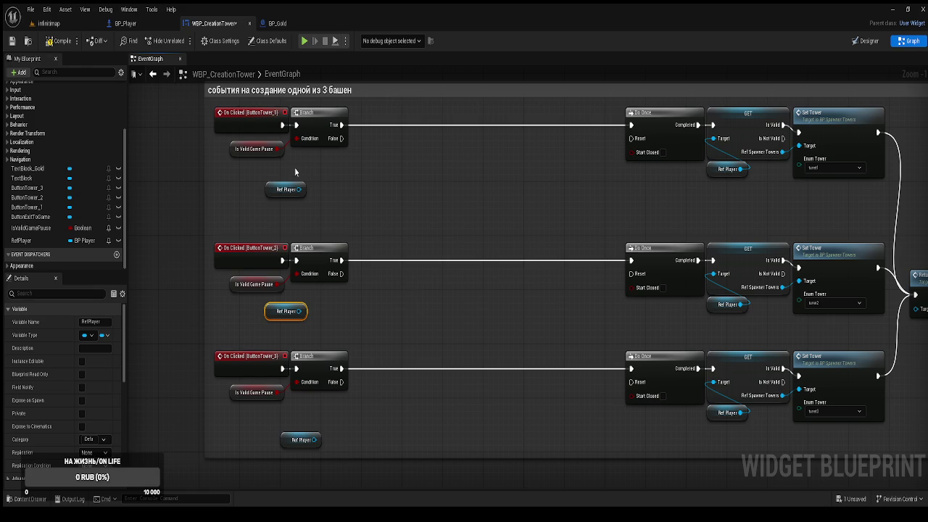
left_click_drag(268, 197, 278, 198)
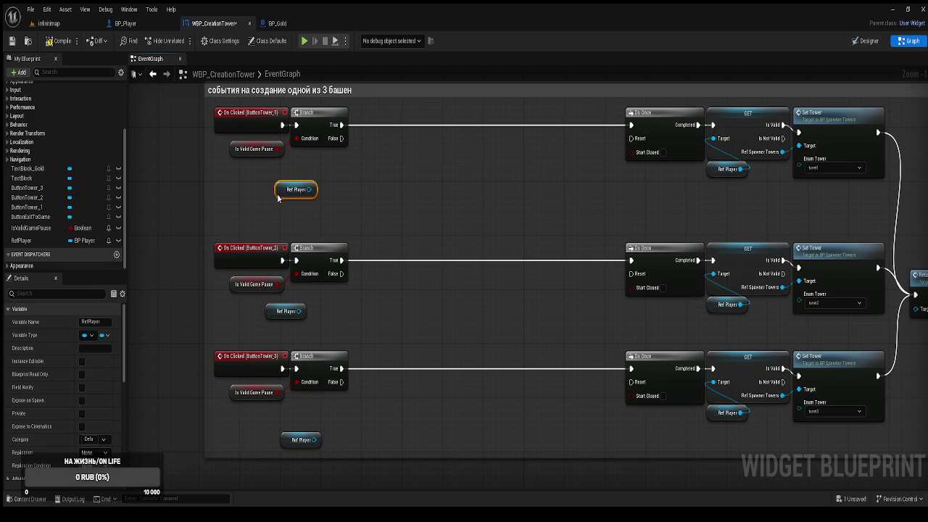
Step: Wire a Get Gold node from each row's Ref Player, then compile and save
left_click_drag(346, 181, 395, 193)
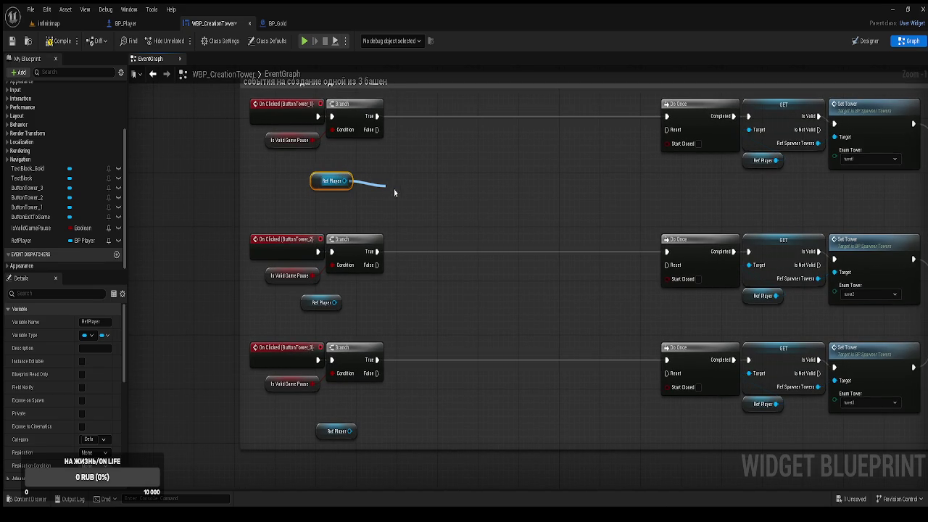
left_click(476, 239)
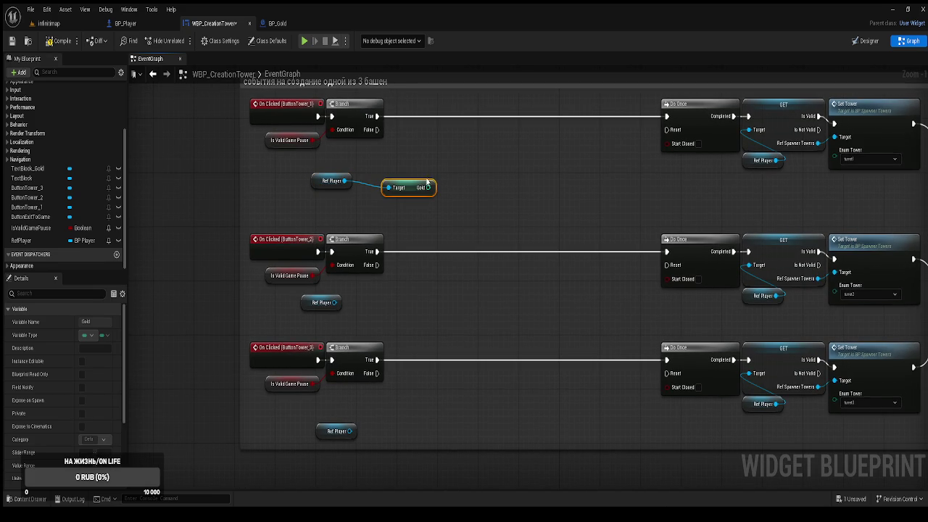
key("ctrl+c")
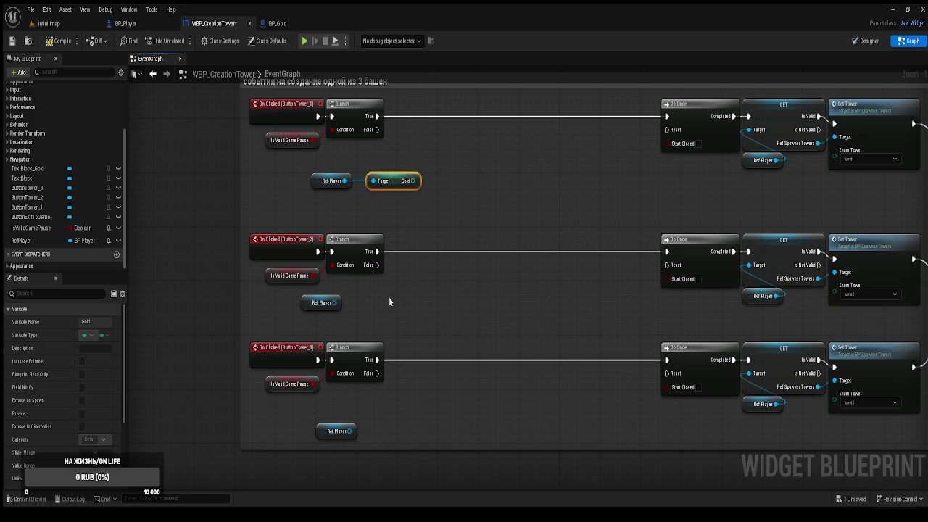
key("ctrl+v")
left_click_drag(426, 303, 401, 303)
left_click_drag(335, 303, 362, 303)
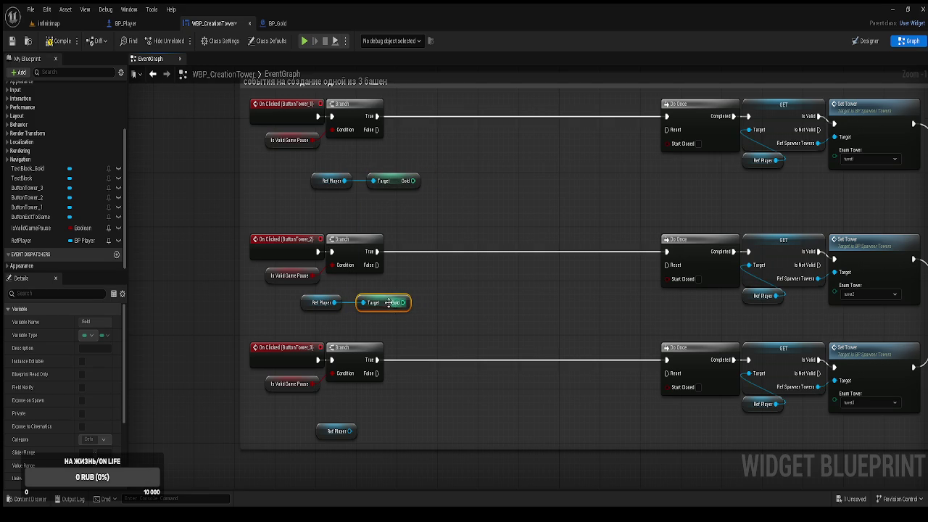
key("ctrl+v")
mouse_move(382, 418)
left_mouse_down()
mouse_move(334, 437)
mouse_move(319, 423)
left_mouse_up()
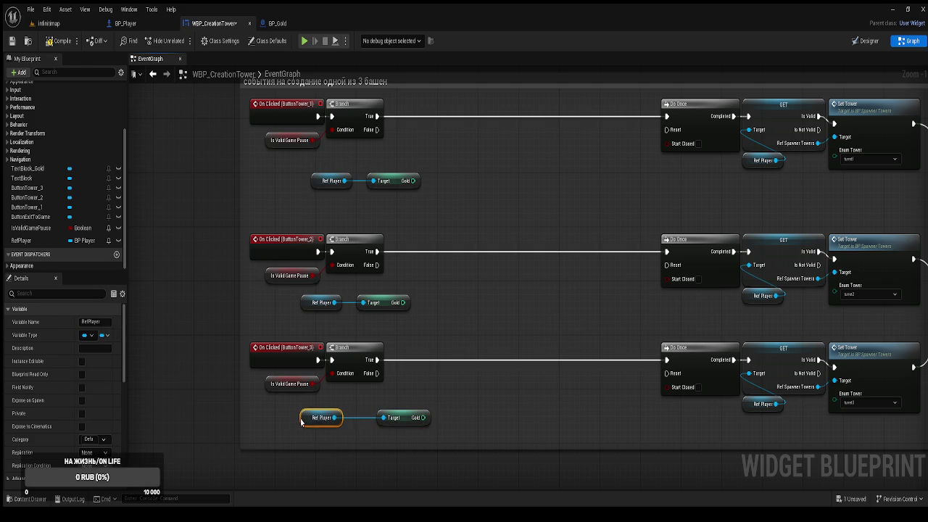
left_click_drag(408, 419, 390, 422)
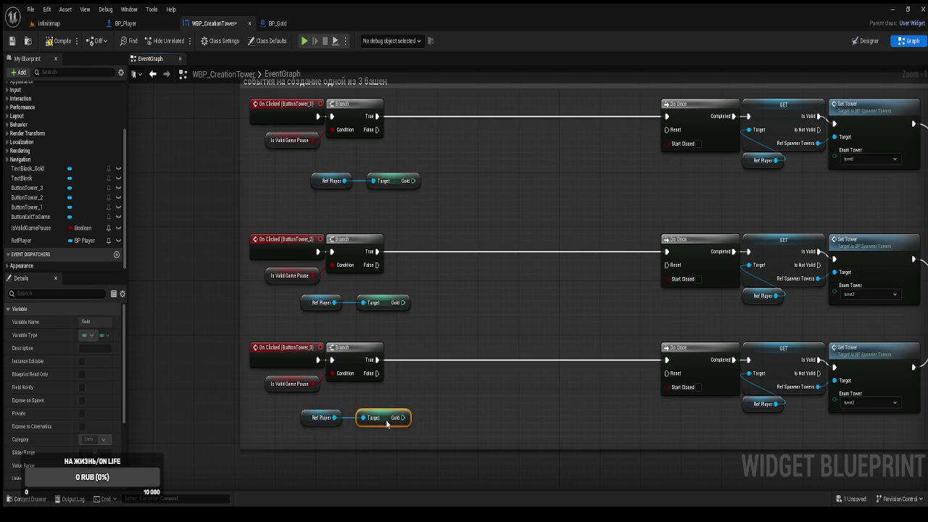
left_click_drag(396, 181, 386, 182)
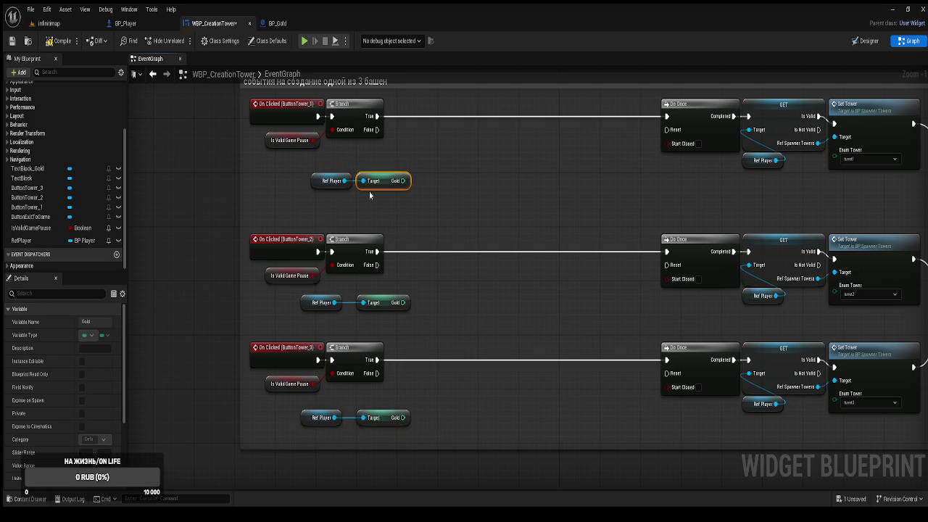
left_click(170, 180)
left_click(58, 40)
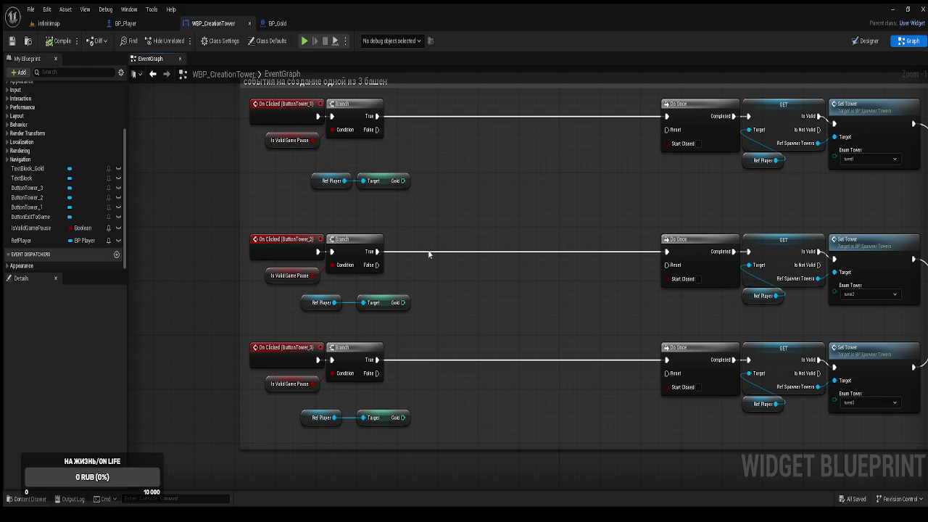
left_click_drag(435, 228, 445, 242)
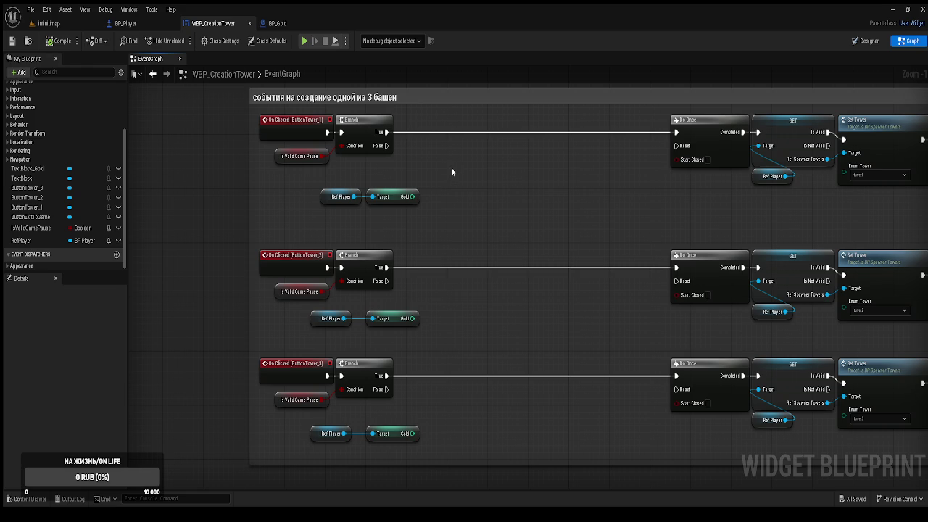
Step: Add a Gold >= 5 comparison and a second Branch on the top row's execution wire
left_click_drag(412, 197, 443, 195)
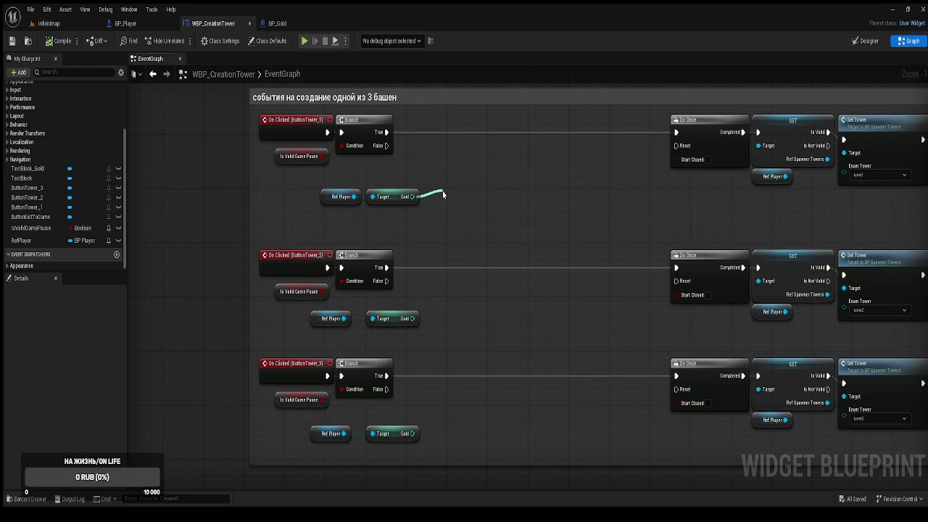
left_click_drag(443, 195, 443, 195)
key("Return")
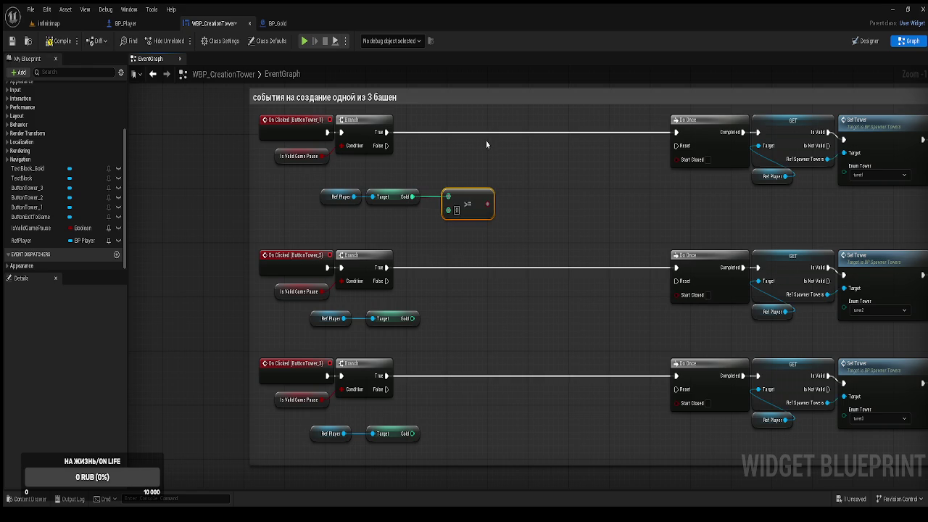
left_click(457, 211)
type("5")
mouse_move(526, 153)
left_mouse_down()
mouse_move(509, 190)
mouse_move(491, 171)
mouse_move(390, 179)
left_mouse_up()
left_click(475, 174)
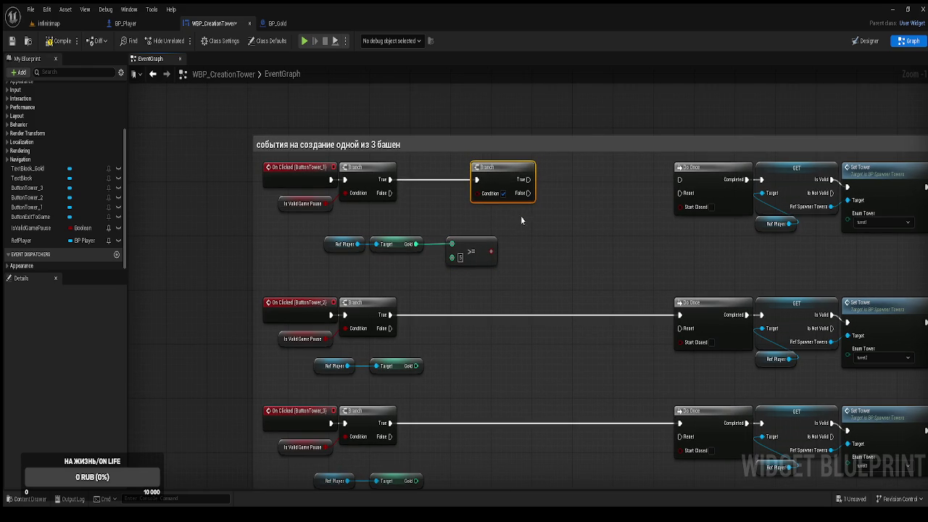
mouse_move(471, 261)
left_mouse_down()
mouse_move(319, 233)
mouse_move(326, 247)
mouse_move(283, 239)
left_mouse_up()
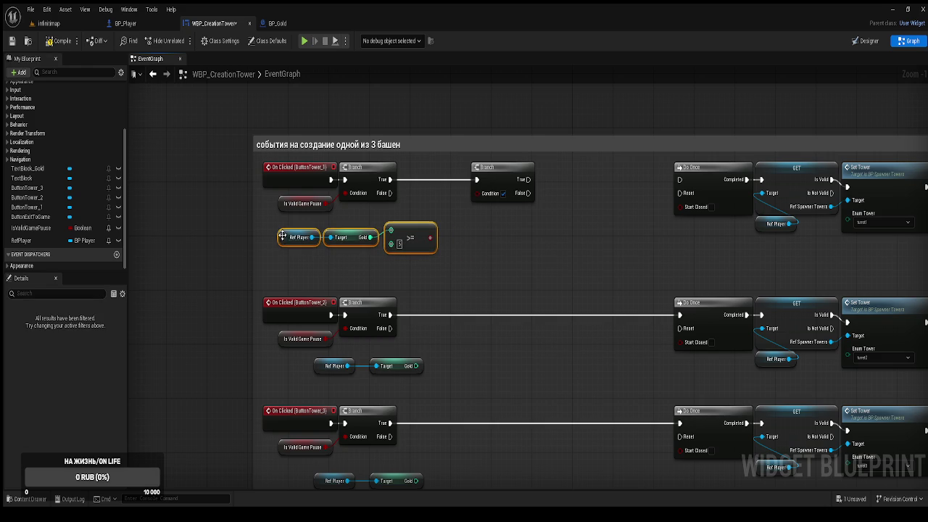
left_click(458, 254)
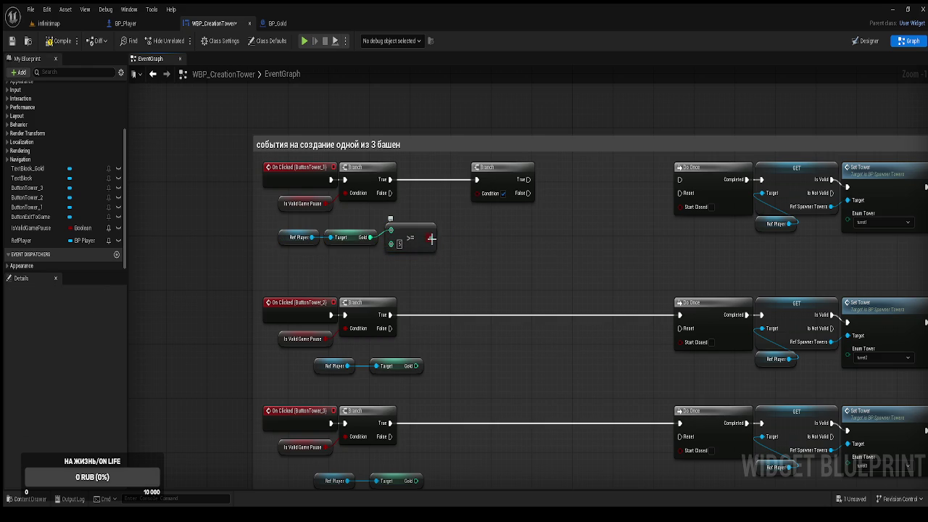
Step: Wire the comparison into the Branch Condition and True into Do Once, then copy the comparison to row 2
left_click_drag(431, 237, 480, 202)
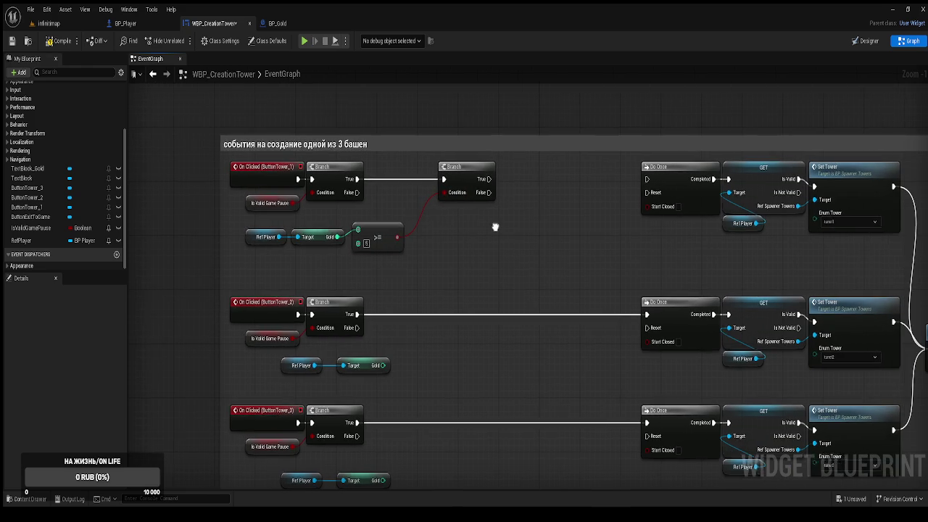
left_click_drag(464, 168, 437, 166)
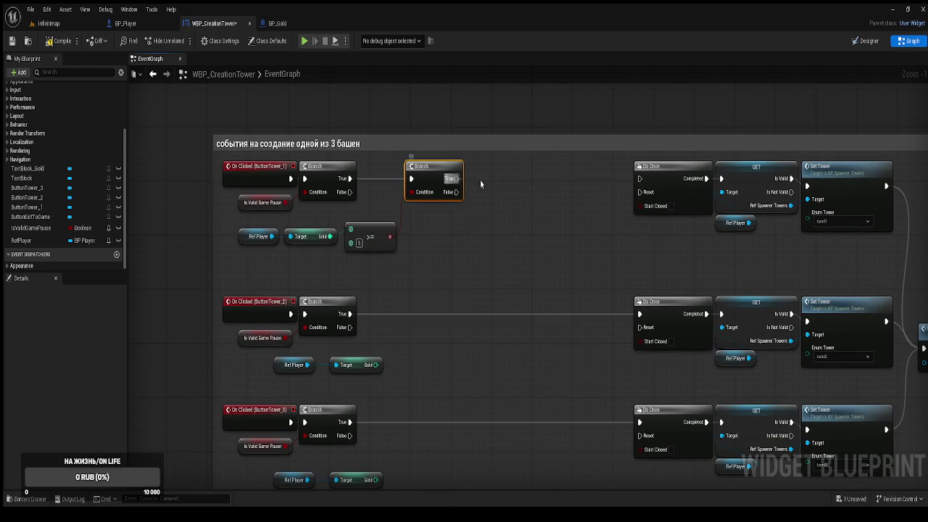
left_click_drag(619, 182, 640, 178)
left_click_drag(529, 222, 563, 190)
mouse_move(413, 330)
left_mouse_down()
mouse_move(319, 310)
mouse_move(317, 321)
mouse_move(292, 326)
left_mouse_up()
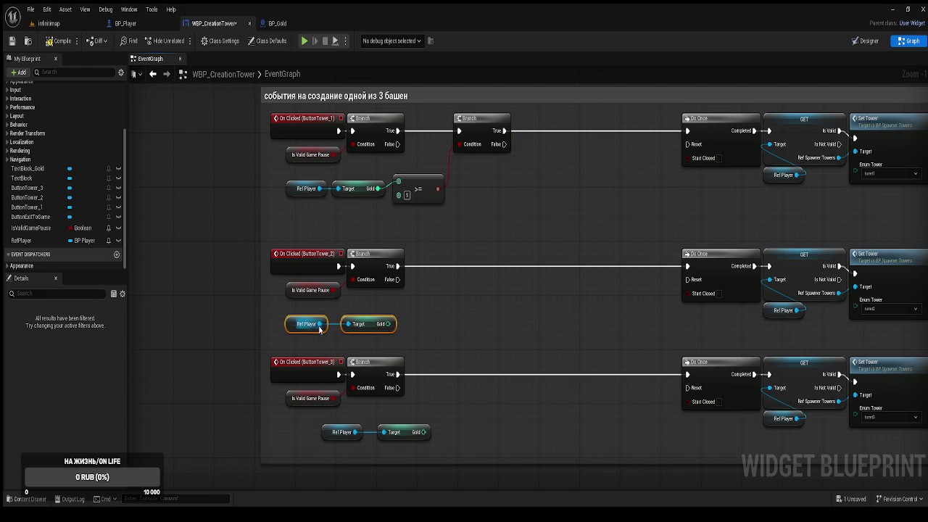
left_click(446, 321)
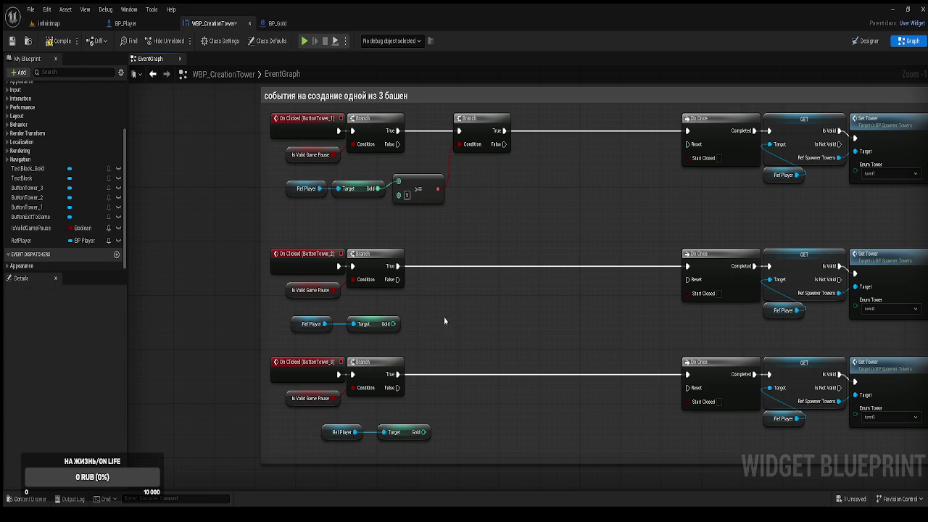
left_click(418, 177)
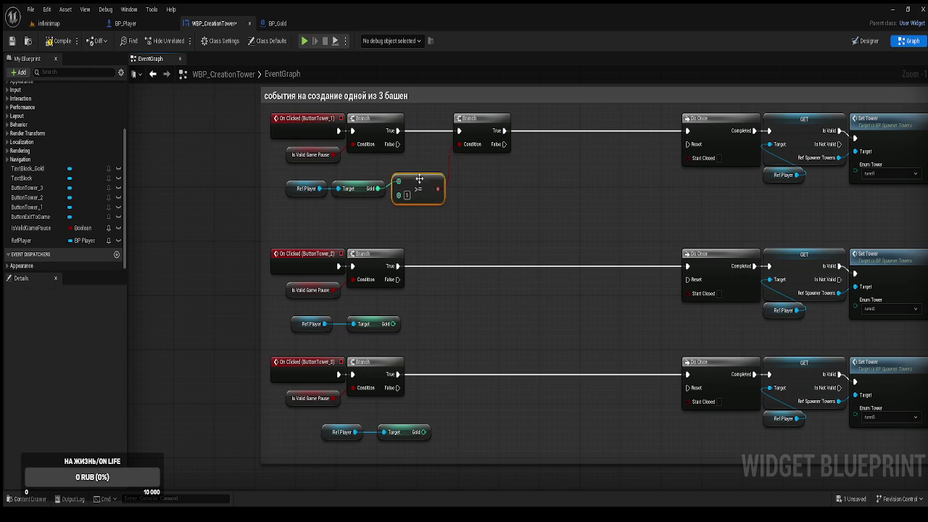
key("ctrl+v")
left_click_drag(428, 324, 393, 324)
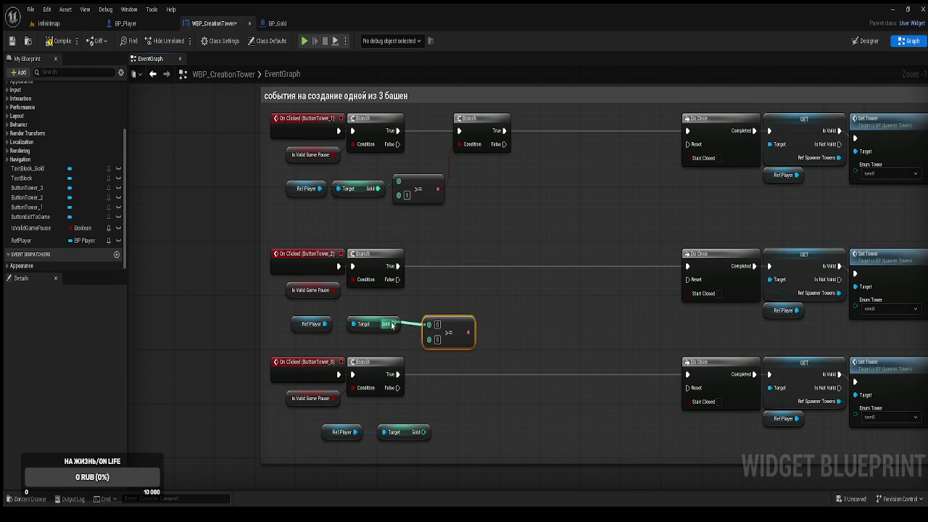
Step: Add a bottom-row comparison and set the middle and bottom thresholds to 10 and 15
scroll(453, 366, "down", 3)
key("ctrl+v")
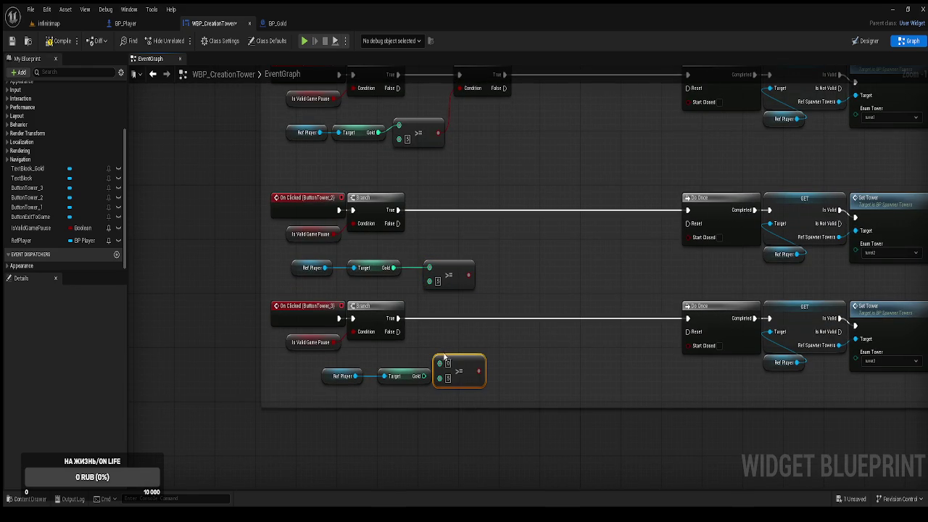
mouse_move(458, 366)
left_mouse_down()
mouse_move(469, 362)
mouse_move(433, 367)
mouse_move(449, 356)
left_mouse_up()
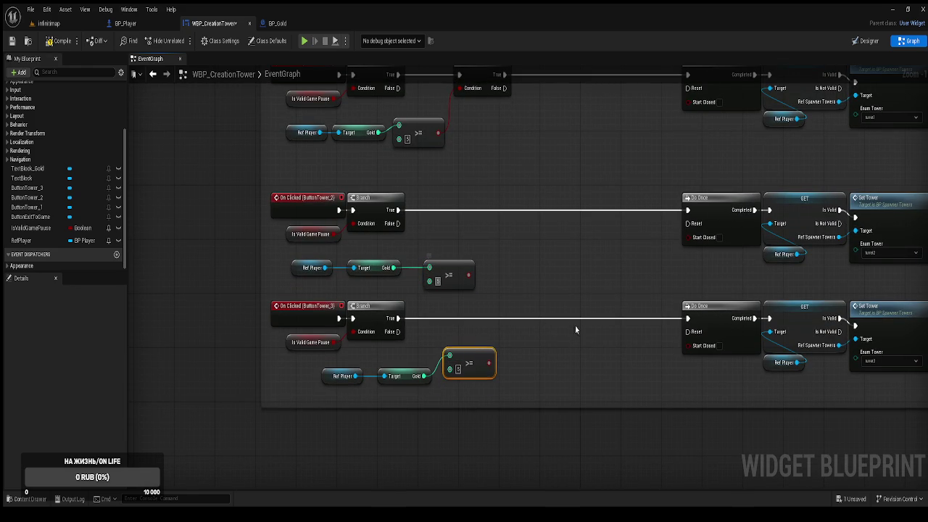
type("10")
key("Return")
left_click(457, 369)
type("15")
key("Return")
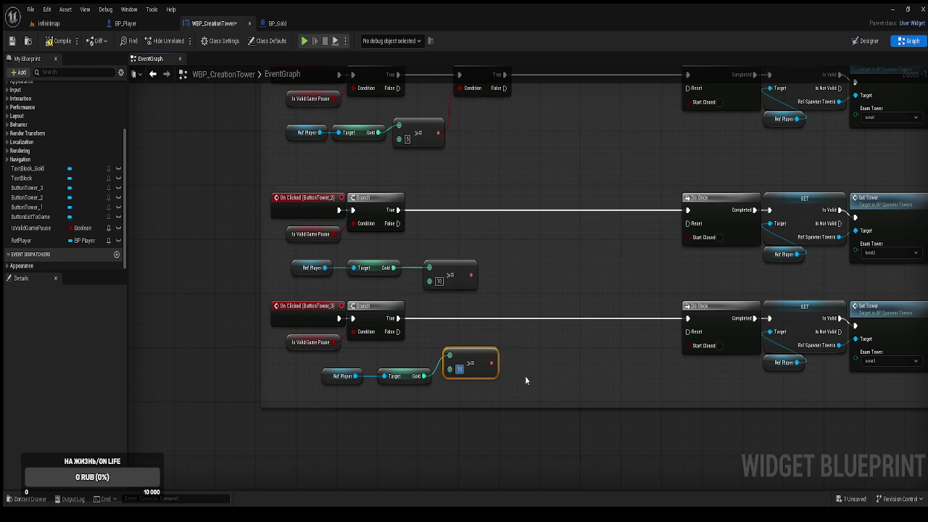
Step: Paste gold-check Branches into rows 2 and 3, wiring their Conditions and True outputs to Do Once
left_click(468, 114)
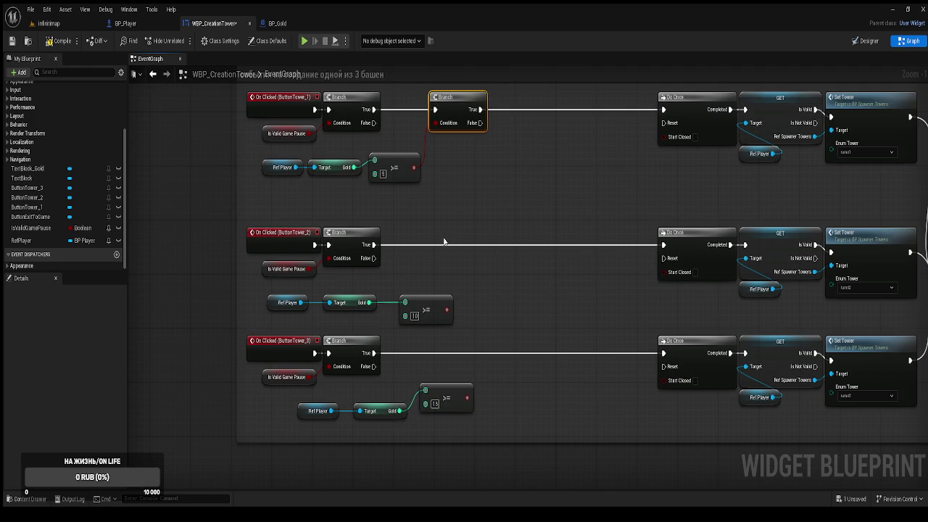
key("ctrl+v")
left_click(500, 355)
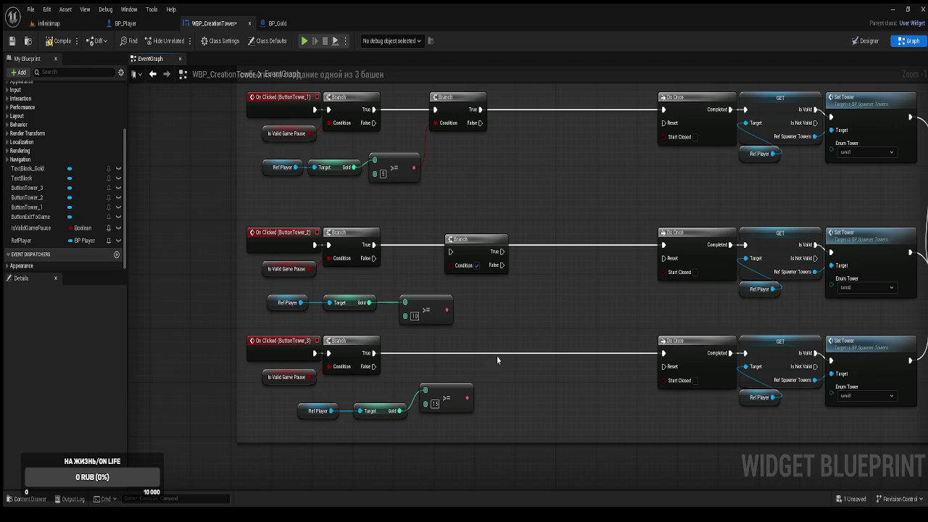
key("ctrl+space")
key("ctrl+space")
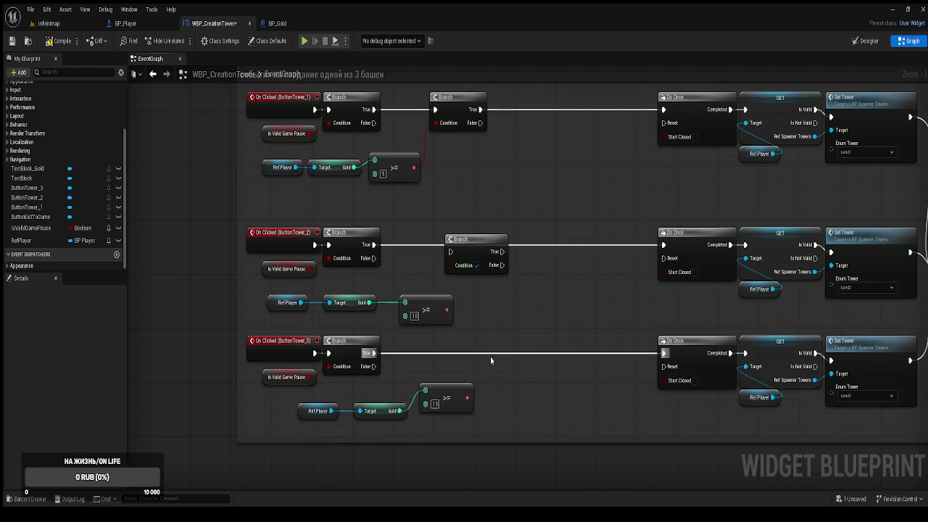
key("ctrl+v")
left_click_drag(510, 367, 498, 342)
left_click_drag(374, 353, 486, 353)
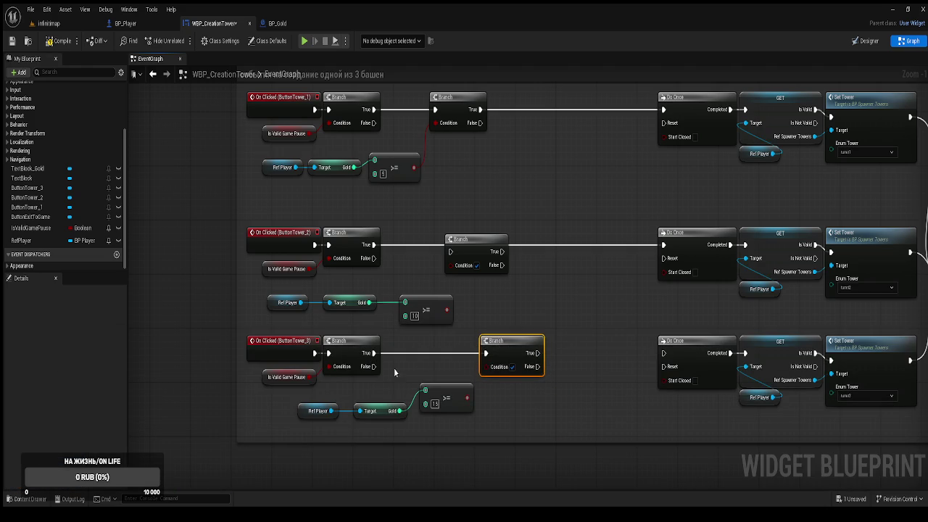
left_click_drag(466, 397, 487, 366)
mouse_move(373, 244)
left_mouse_down()
mouse_move(440, 254)
mouse_move(467, 242)
left_mouse_up()
mouse_move(446, 310)
left_mouse_down()
mouse_move(452, 258)
mouse_move(663, 245)
left_mouse_up()
left_click_drag(537, 355, 664, 353)
Step: Line up the bottom row's Ref Player, Gold getter and 15 >= nodes
left_click(453, 392)
scroll(406, 377, "up", 2)
scroll(427, 363, "down", 1)
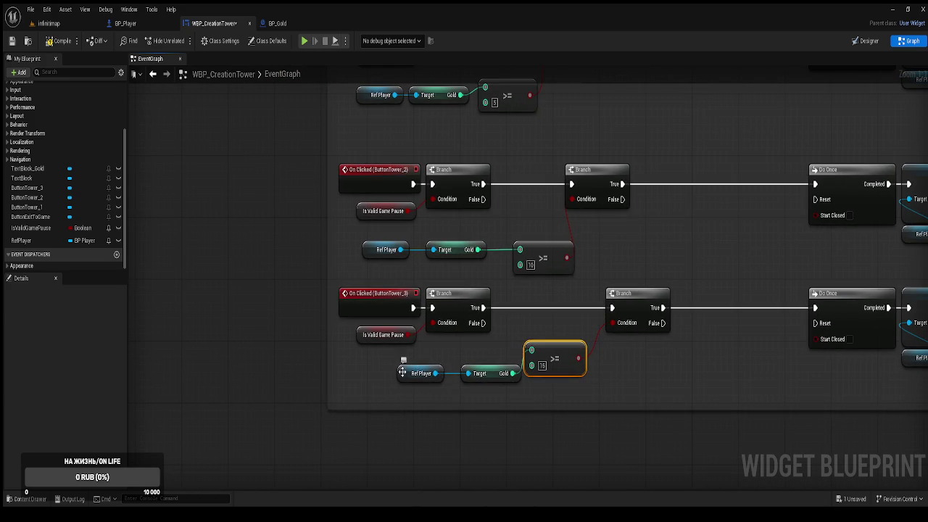
left_click_drag(402, 373, 372, 366)
left_click_drag(496, 378, 464, 371)
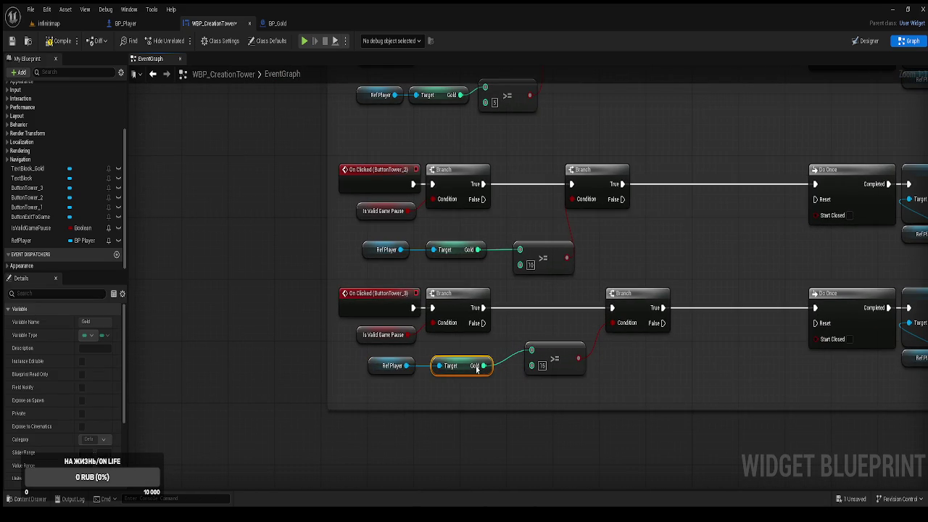
left_click_drag(566, 357, 554, 350)
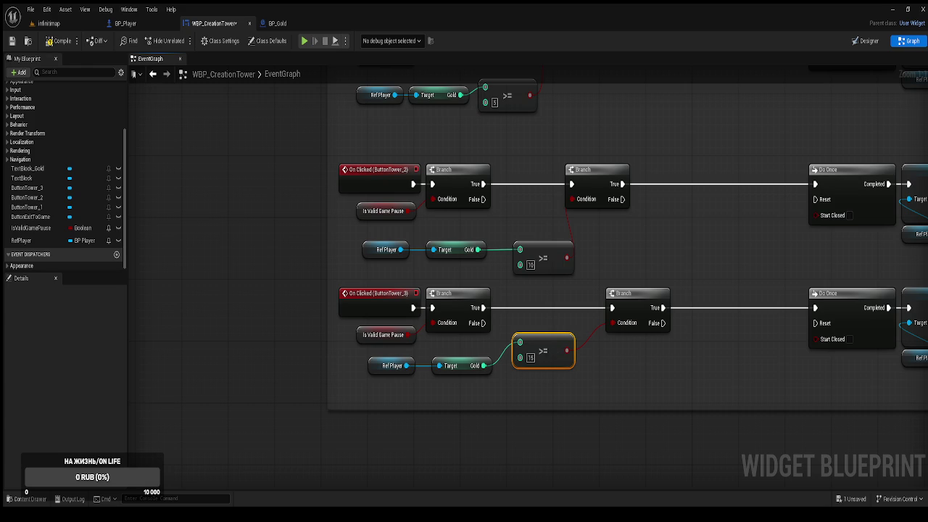
left_click_drag(527, 253, 496, 314)
left_click(495, 314)
Step: Align the ButtonTower_2 and ButtonTower_3 Branch nodes and save the widget blueprint
left_click_drag(432, 238, 438, 238)
left_click_drag(609, 354, 580, 354)
left_click(634, 306)
key("ctrl+s")
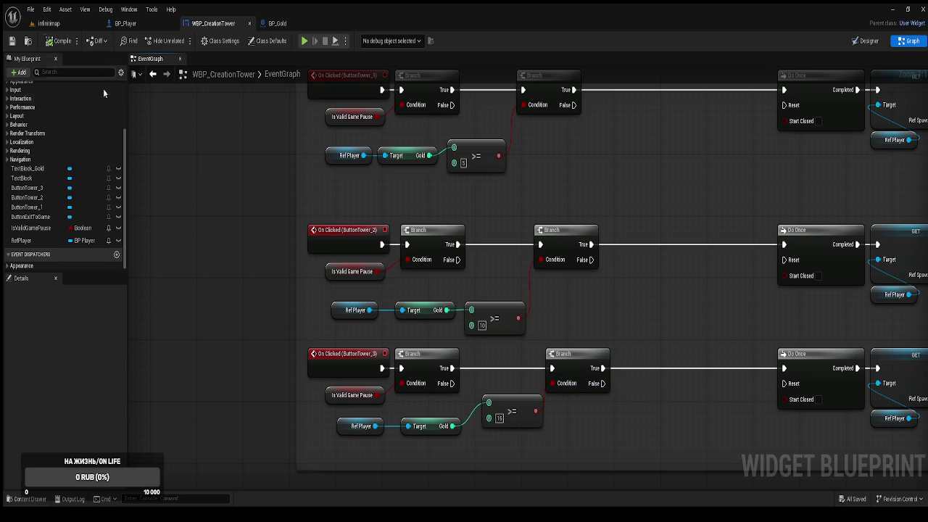
left_click_drag(353, 202, 324, 202)
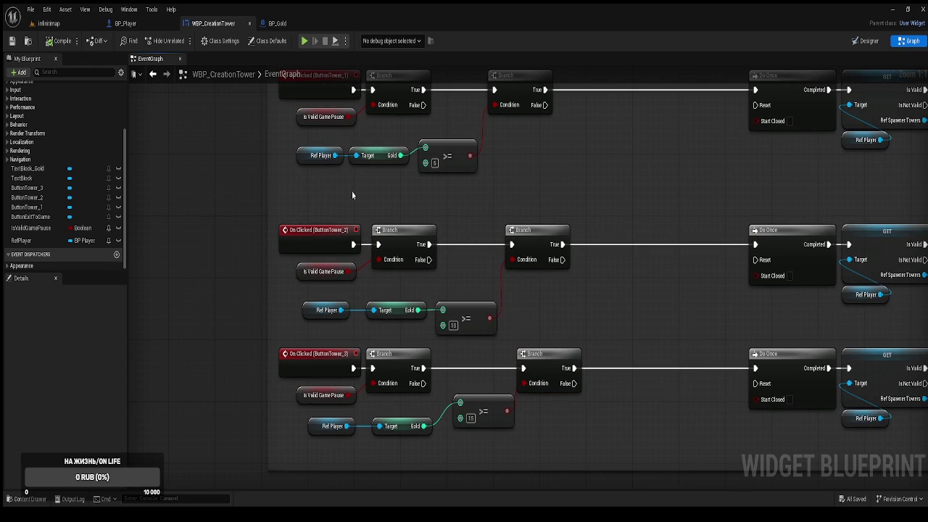
left_click(305, 41)
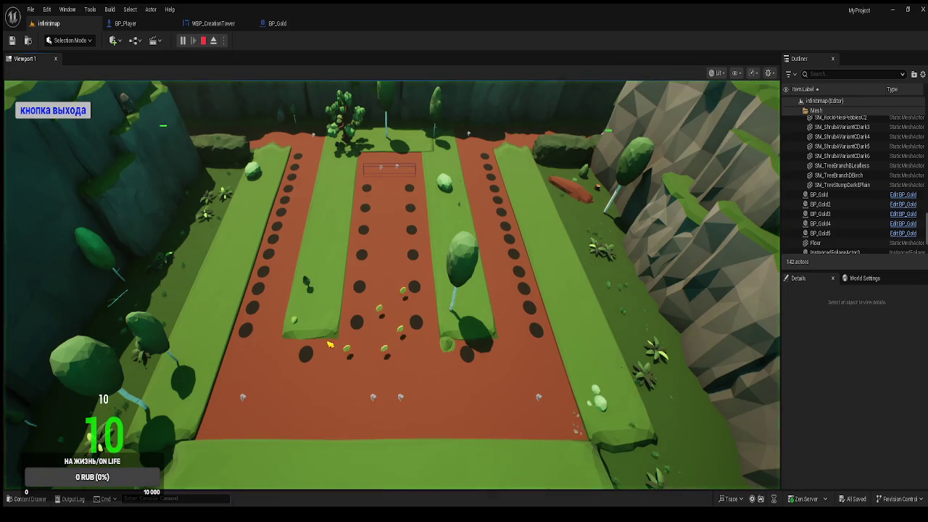
Step: Test the tower menu at 10 coins with Башня № 3 and Башня № 2, then switch to BP_Player
left_click(464, 301)
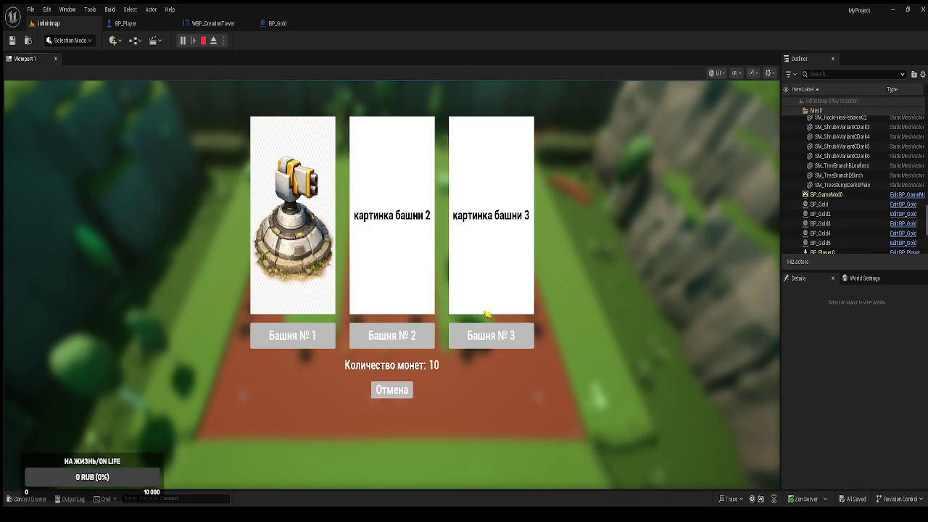
left_click(491, 341)
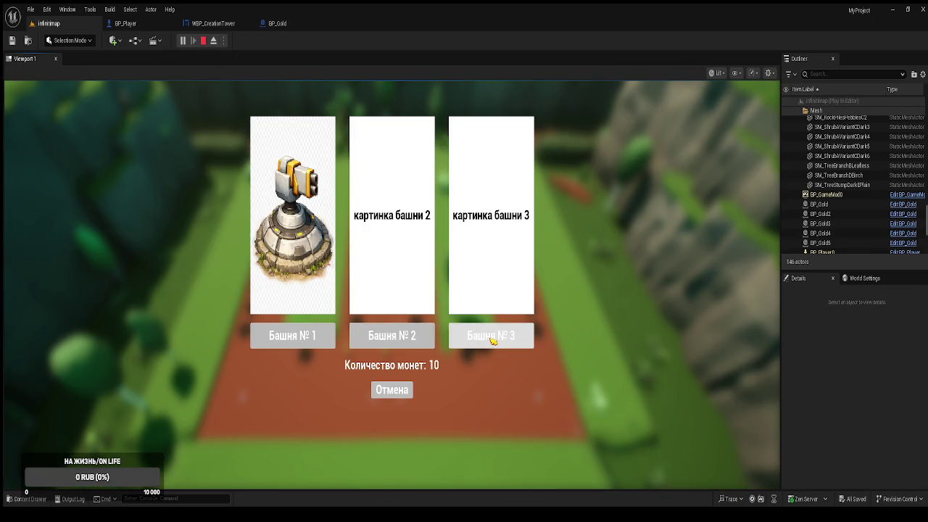
left_click(492, 341)
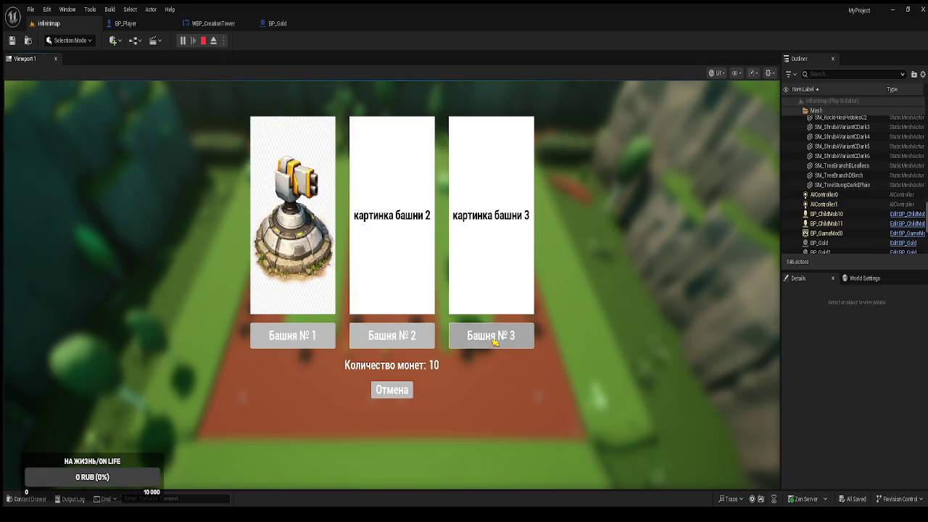
left_click(391, 338)
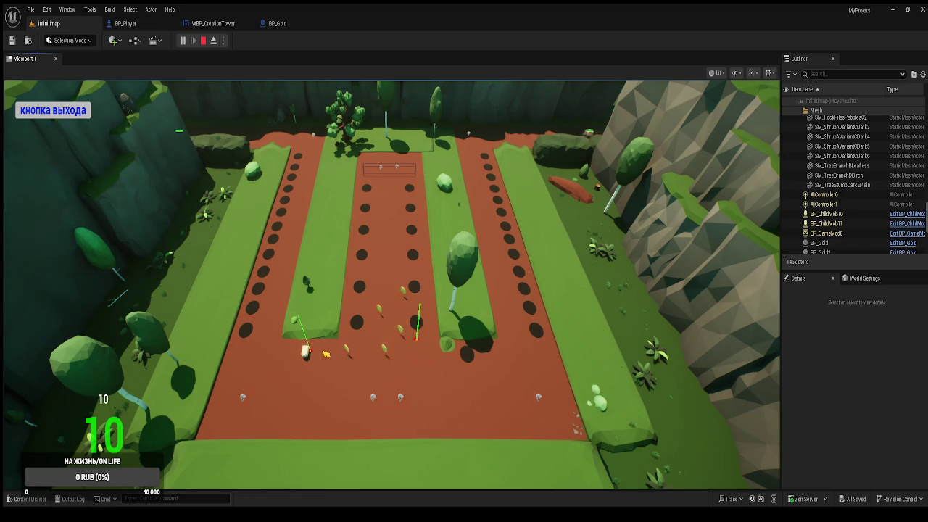
key("Escape")
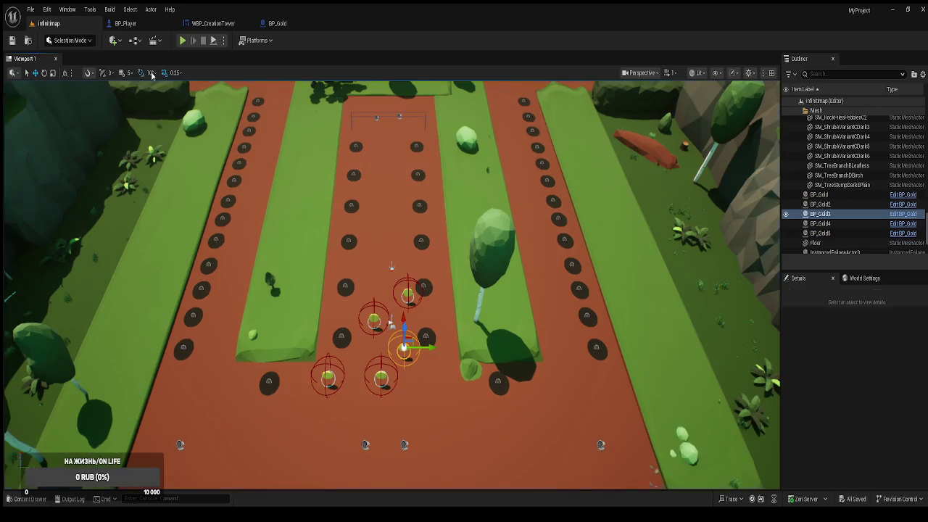
left_click(126, 23)
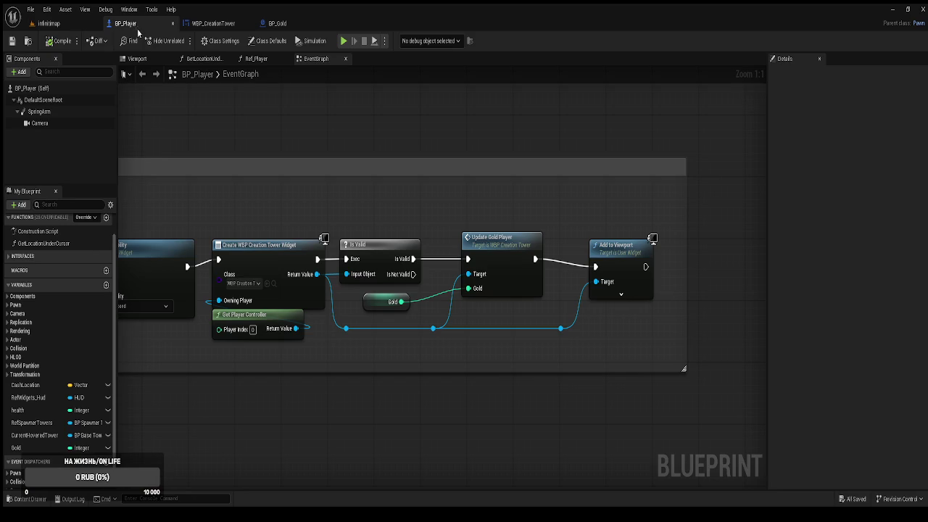
Step: In WBP_CreationTower, align the >= and Branch nodes of all three rows
left_click(218, 23)
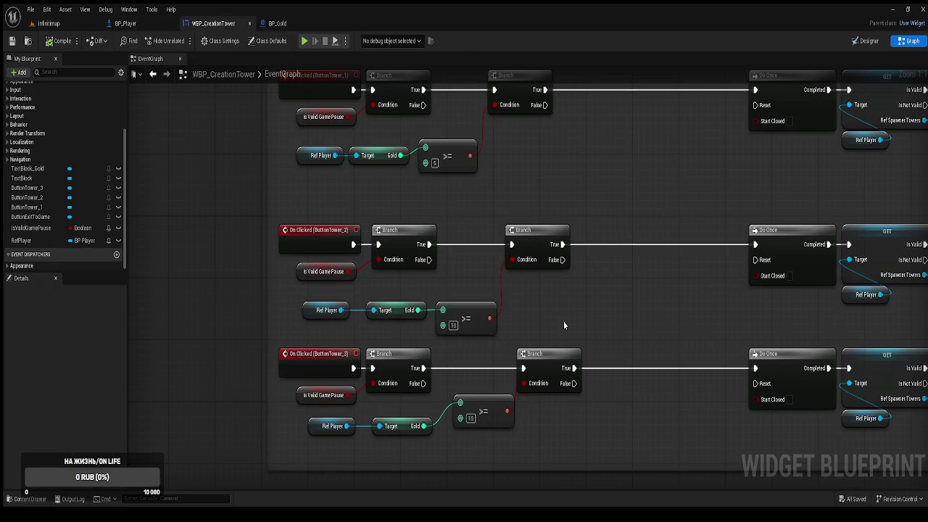
left_click_drag(488, 405, 476, 405)
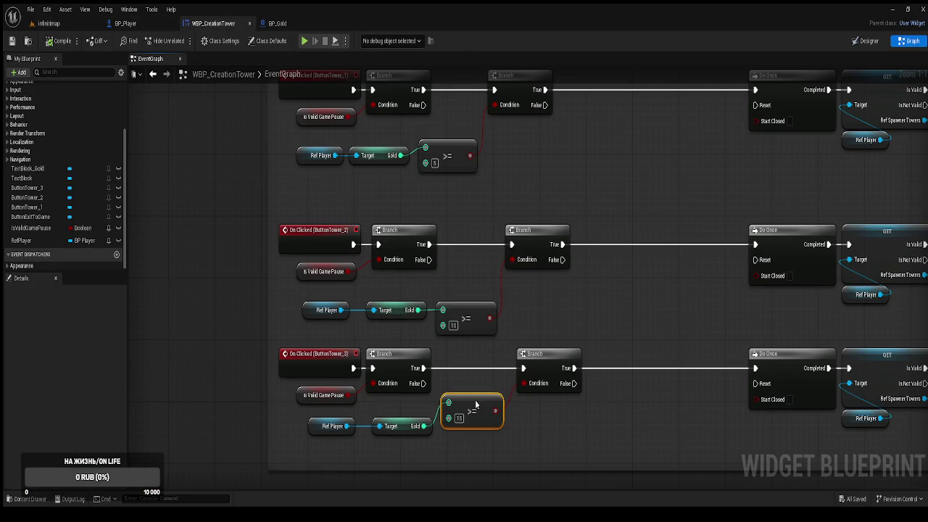
left_click_drag(530, 371, 524, 372)
left_click_drag(472, 317, 467, 317)
left_click_drag(530, 239, 524, 239)
left_click_drag(539, 197, 524, 267)
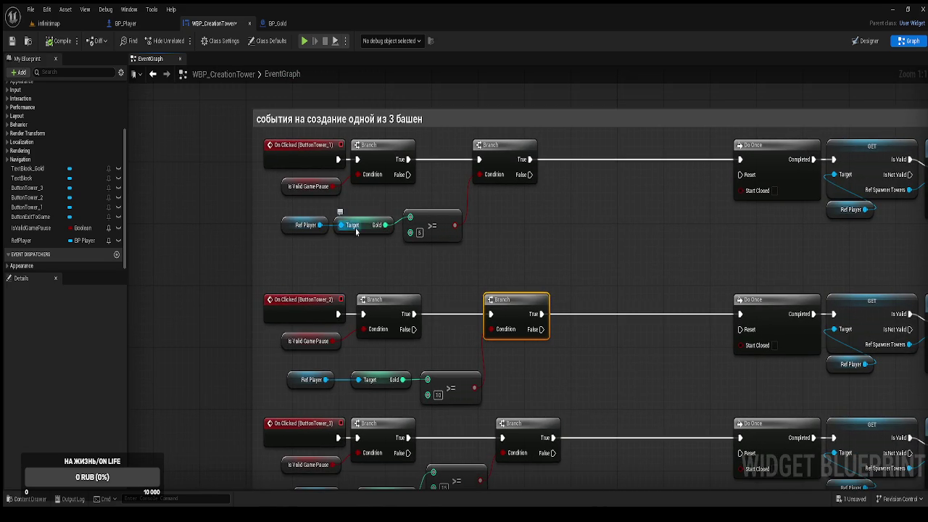
mouse_move(391, 250)
left_mouse_down()
mouse_move(332, 212)
mouse_move(280, 215)
left_mouse_up()
left_click_drag(440, 229, 439, 259)
Step: Subtract 5 from Gold and store it with a SET Gold on Ref Player before Do Once
mouse_move(386, 225)
left_mouse_down()
mouse_move(540, 312)
mouse_move(521, 216)
mouse_move(582, 212)
left_mouse_up()
left_click(626, 293)
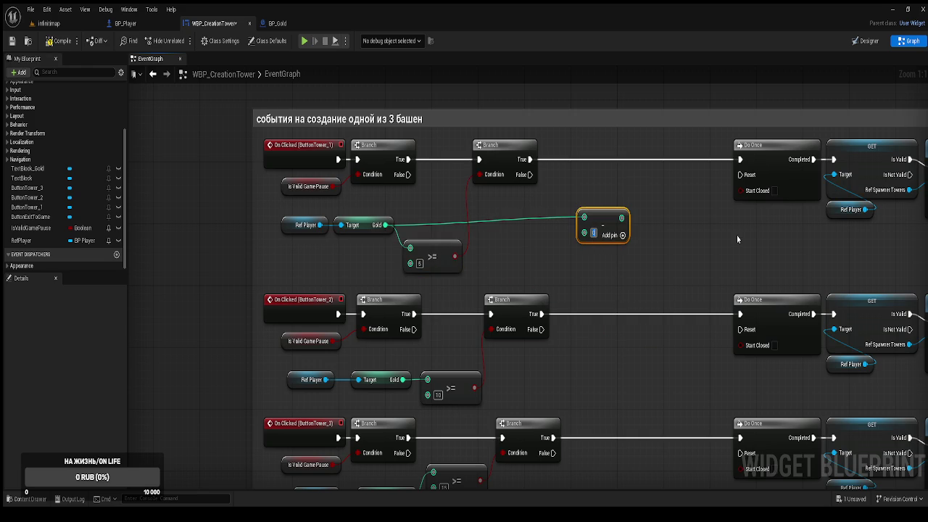
left_click_drag(605, 222, 588, 229)
left_click_drag(320, 225, 432, 207)
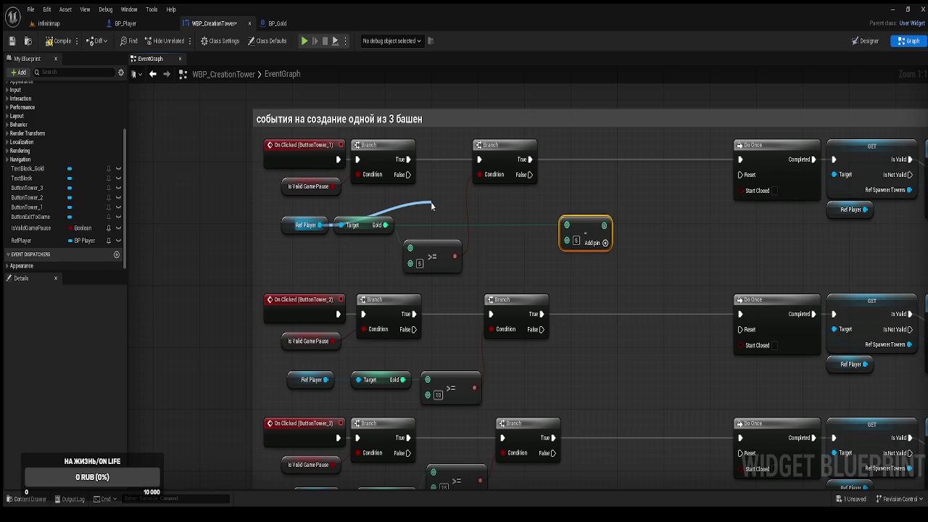
mouse_move(432, 207)
left_mouse_down()
mouse_move(464, 206)
mouse_move(597, 167)
mouse_move(610, 154)
mouse_move(435, 203)
mouse_move(532, 160)
left_mouse_up()
mouse_move(586, 220)
left_mouse_down()
mouse_move(532, 211)
mouse_move(591, 168)
mouse_move(744, 162)
left_mouse_up()
left_click_drag(653, 194, 612, 235)
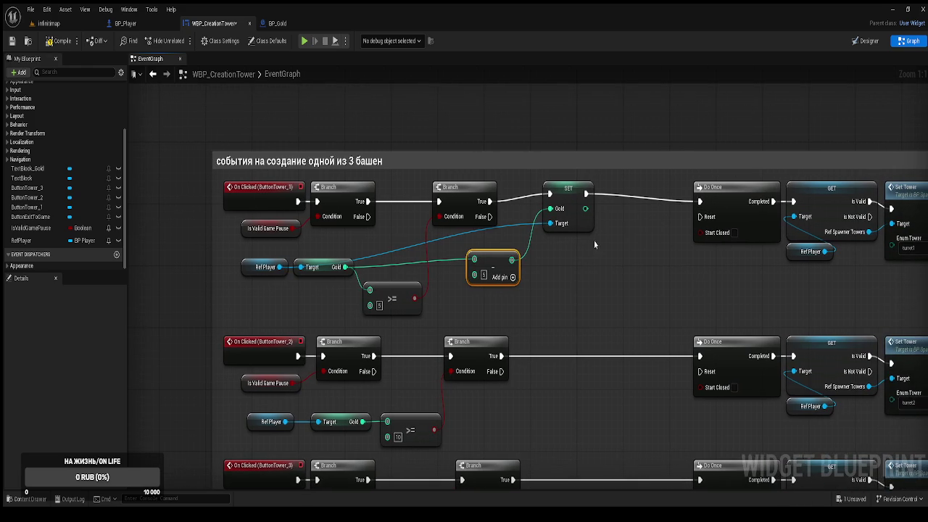
left_click_drag(466, 263, 456, 264)
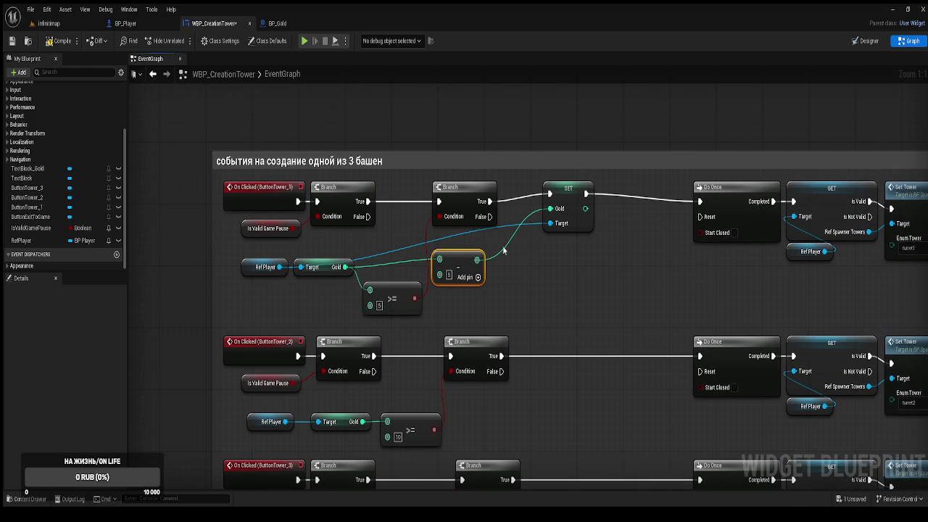
left_click_drag(574, 193, 551, 200)
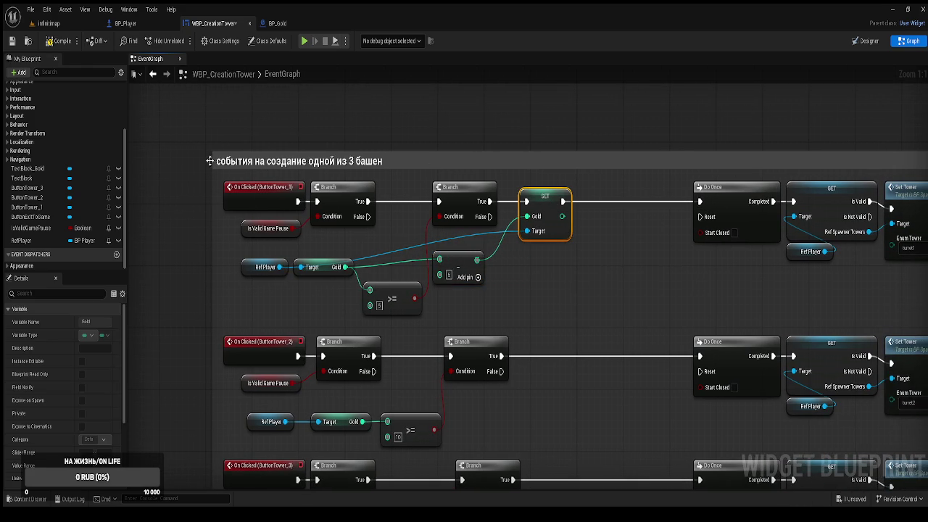
Step: Call Update Gold Player between SET Gold and Do Once, passing the new Gold value
scroll(94, 210, "up", 3)
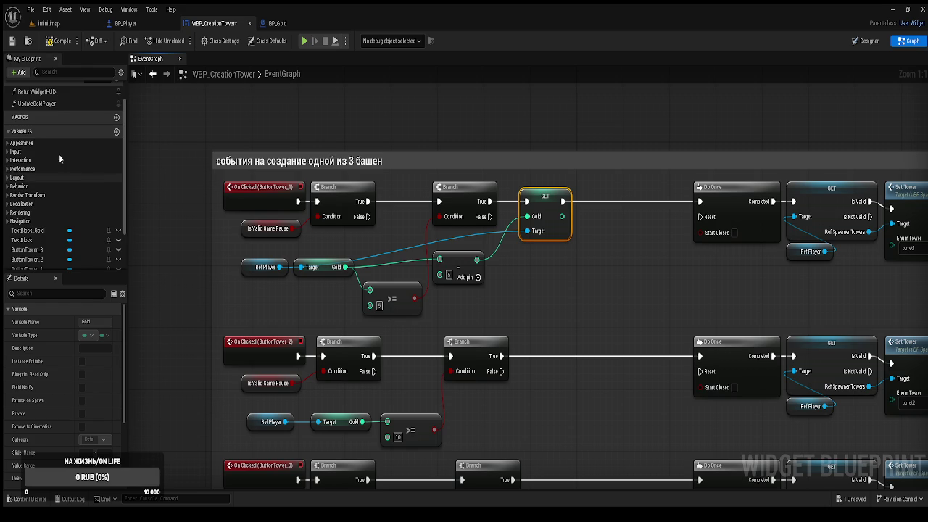
scroll(73, 166, "up", 2)
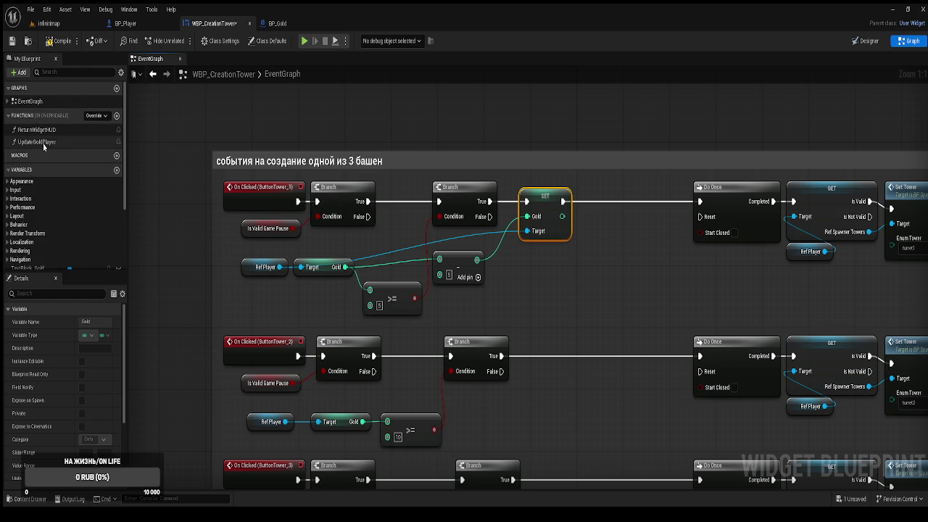
mouse_move(34, 145)
left_mouse_down()
mouse_move(150, 143)
mouse_move(597, 220)
mouse_move(613, 202)
mouse_move(591, 185)
mouse_move(590, 206)
left_mouse_up()
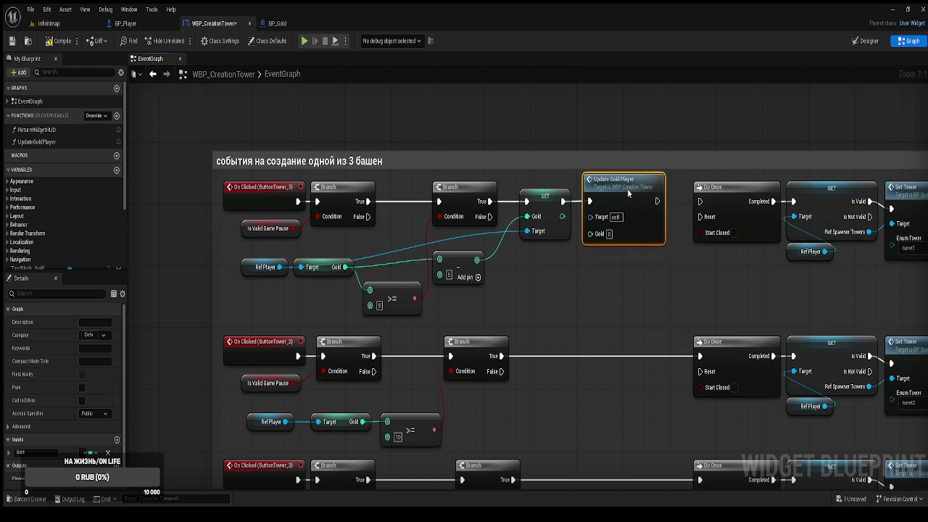
left_click_drag(657, 201, 700, 201)
left_click_drag(562, 216, 598, 240)
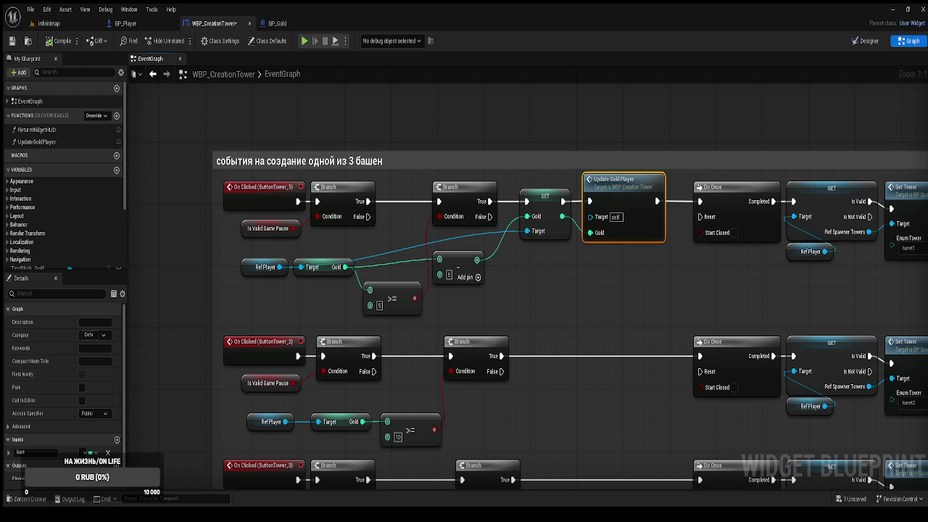
Step: Copy the first row's subtract, SET and Update Gold Player nodes into the second tower row
mouse_move(555, 277)
left_mouse_down()
mouse_move(463, 273)
mouse_move(539, 236)
mouse_move(573, 231)
left_mouse_up()
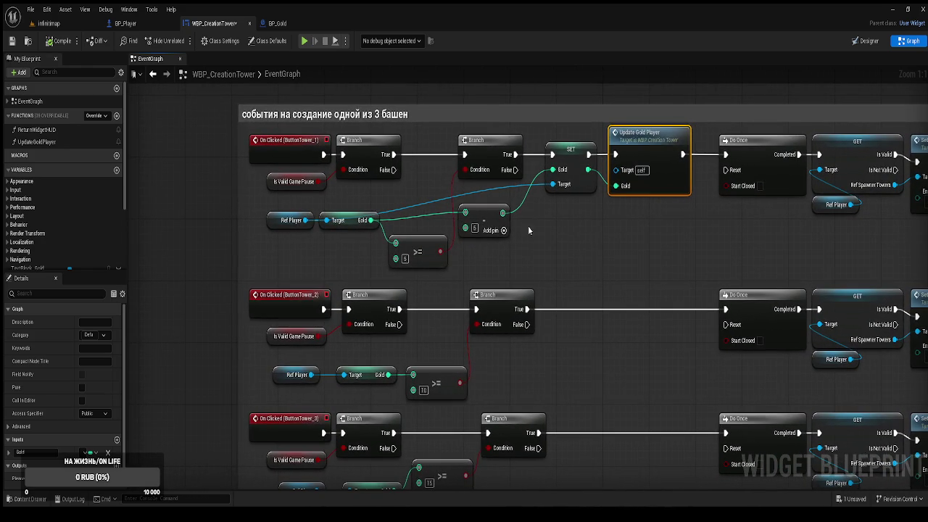
left_click(422, 209)
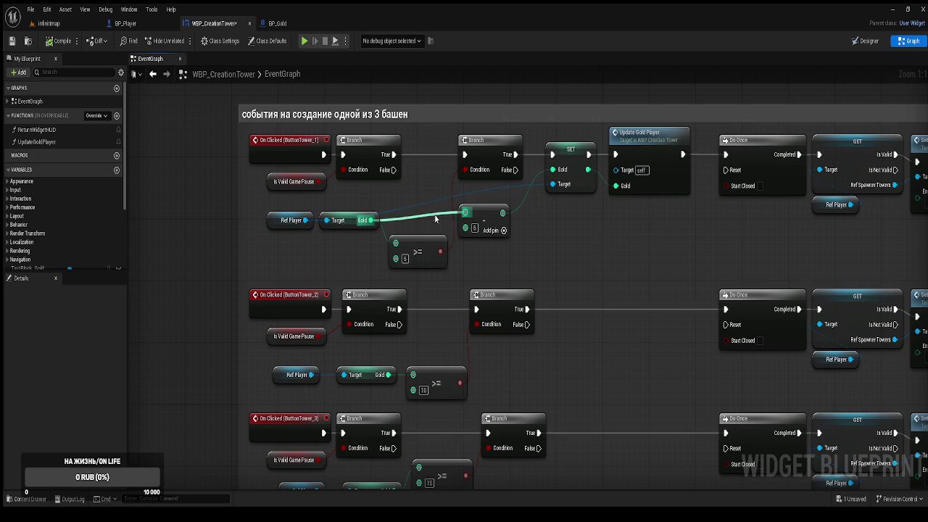
left_click_drag(549, 272, 548, 271)
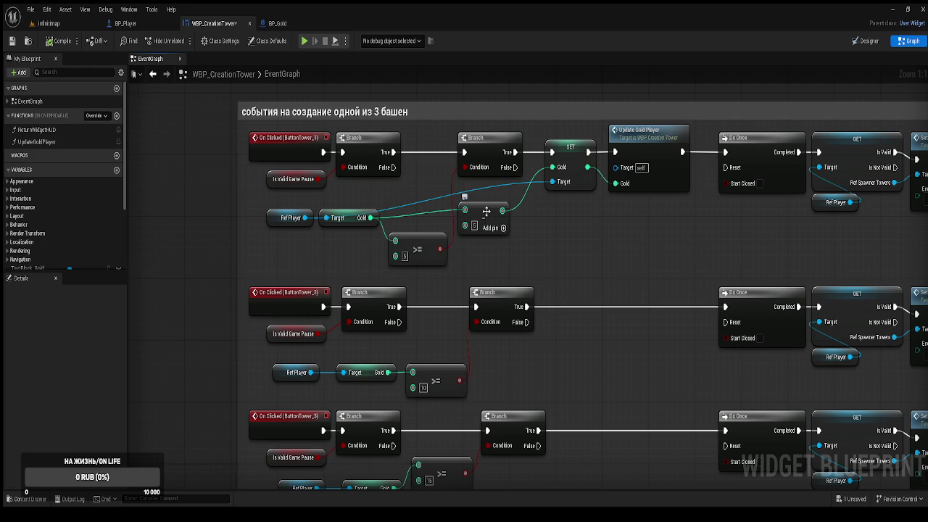
left_click_drag(636, 266, 568, 264)
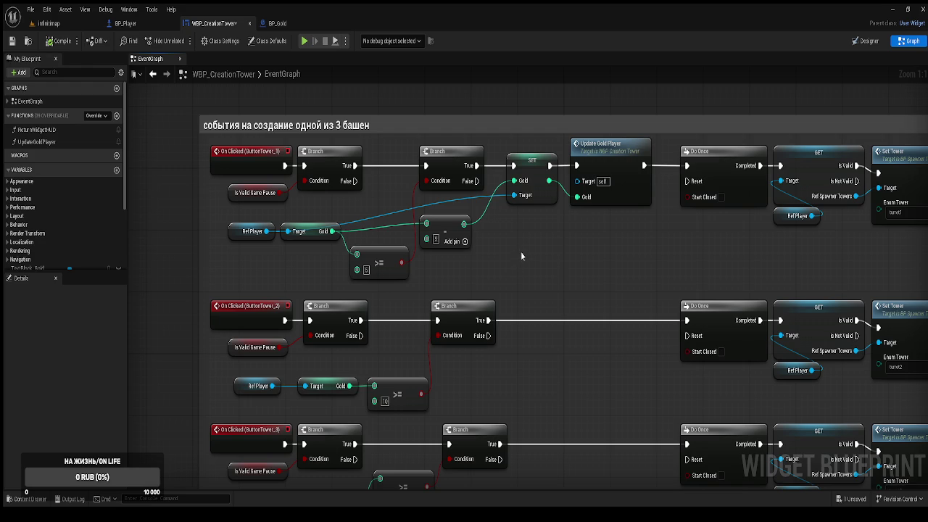
left_click_drag(412, 355, 433, 325)
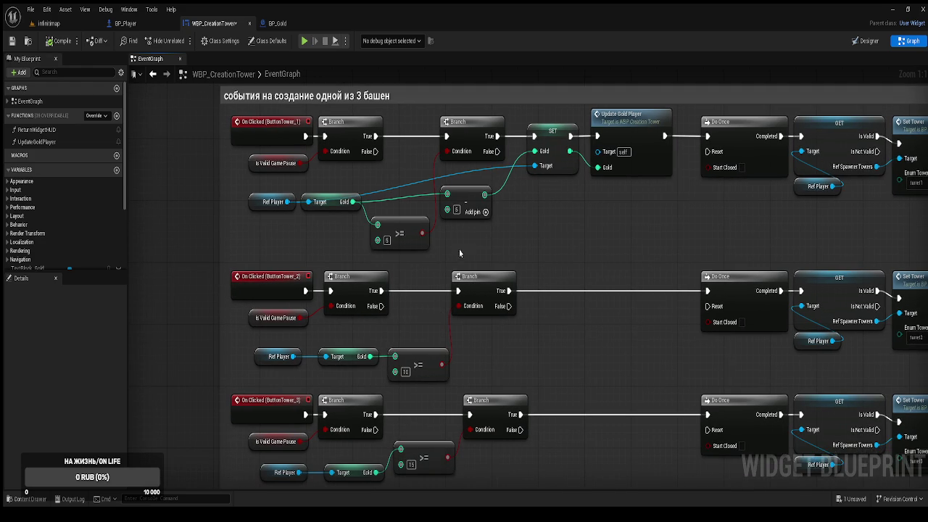
left_click(467, 191)
left_click(557, 138, "shift")
left_click(614, 140, "shift")
key("ctrl+c")
key("ctrl+v")
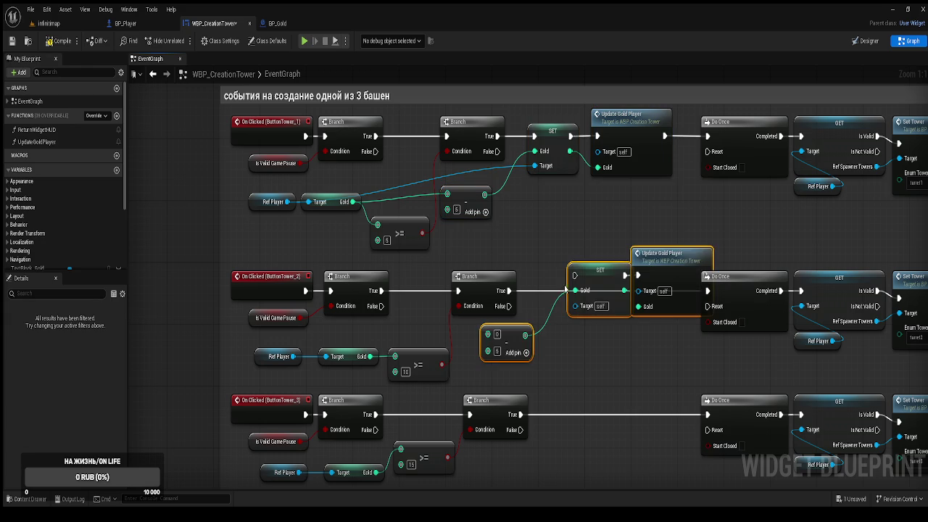
left_click_drag(585, 283, 545, 316)
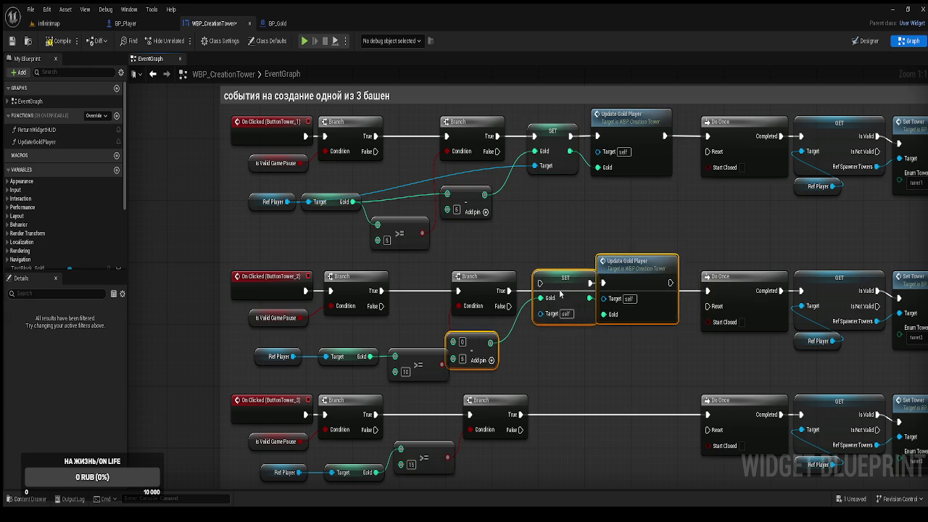
Step: Wire the player's Gold into the second row's subtract node and set the cost to 10
left_click(412, 358)
left_click_drag(477, 360, 499, 362)
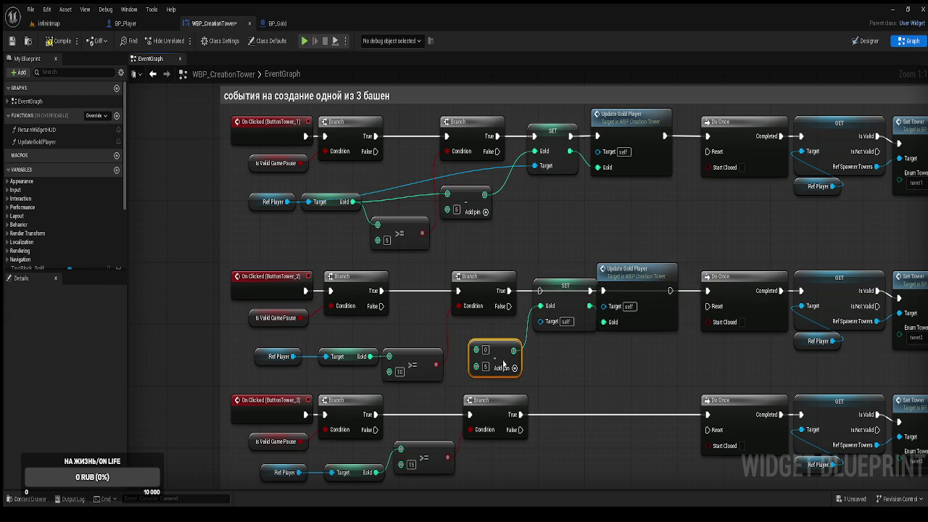
mouse_move(352, 356)
left_mouse_down()
mouse_move(358, 333)
mouse_move(476, 350)
left_mouse_up()
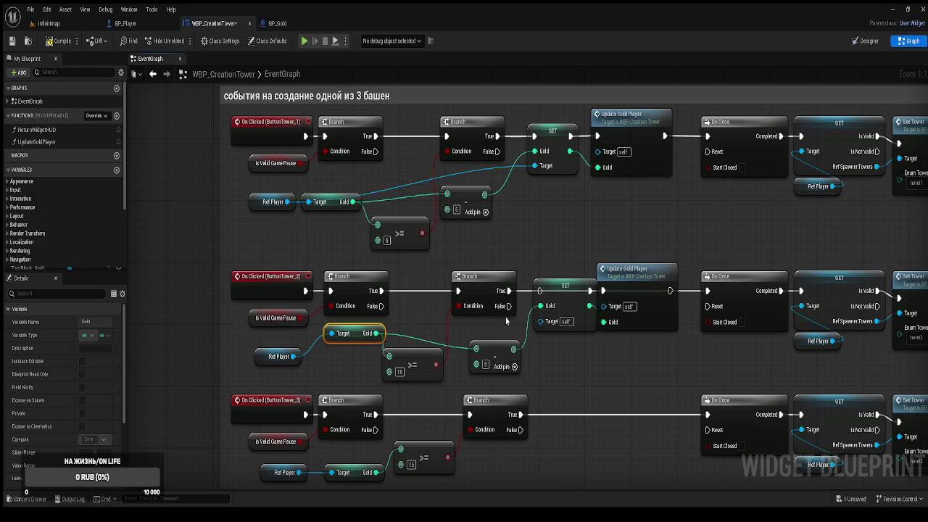
left_click_drag(458, 277, 435, 277)
left_click(486, 365)
type("10")
key("Return")
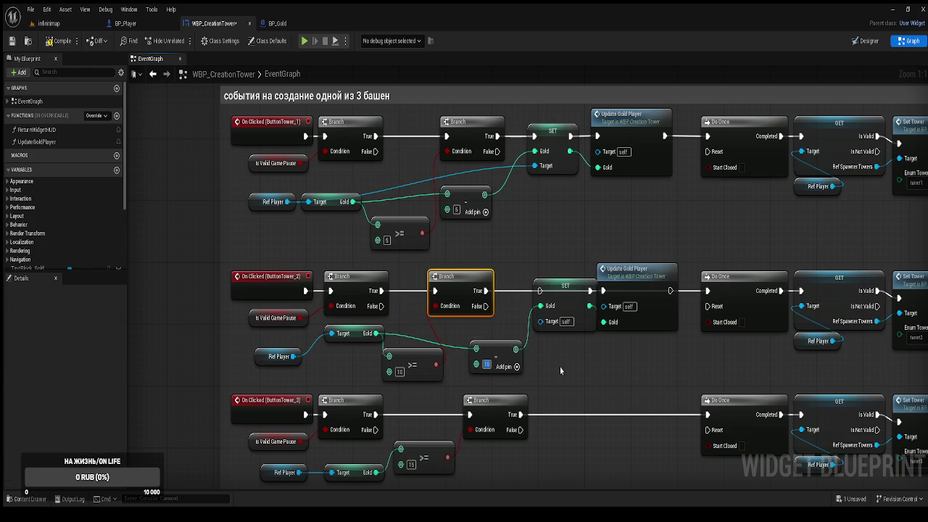
Step: Wire the second row's Update Gold Player into Do Once and Ref Player into the SET target
left_click(556, 385)
left_click_drag(572, 294, 559, 294)
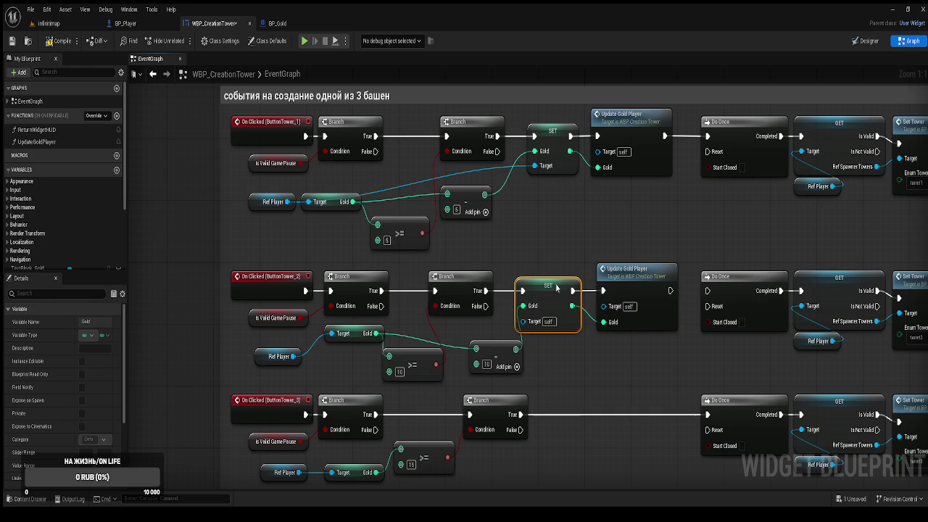
left_click_drag(671, 291, 708, 294)
left_click_drag(525, 322, 508, 322)
left_click_drag(548, 293, 316, 328)
Step: Nudge the third row's comparison and Branch nodes left and select the second row's gold-spending nodes
scroll(344, 345, "down", 2)
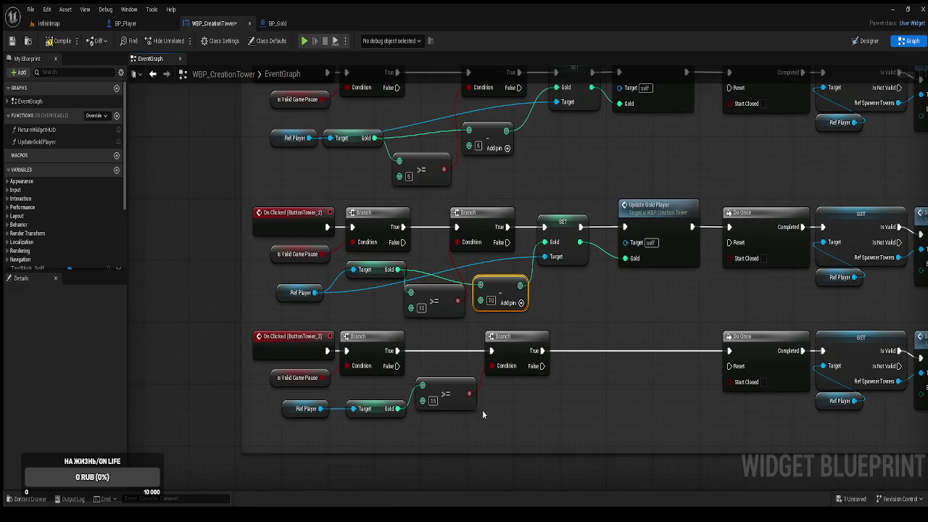
left_click_drag(453, 406, 446, 407)
left_click_drag(506, 360, 496, 359)
scroll(566, 320, "down", 1)
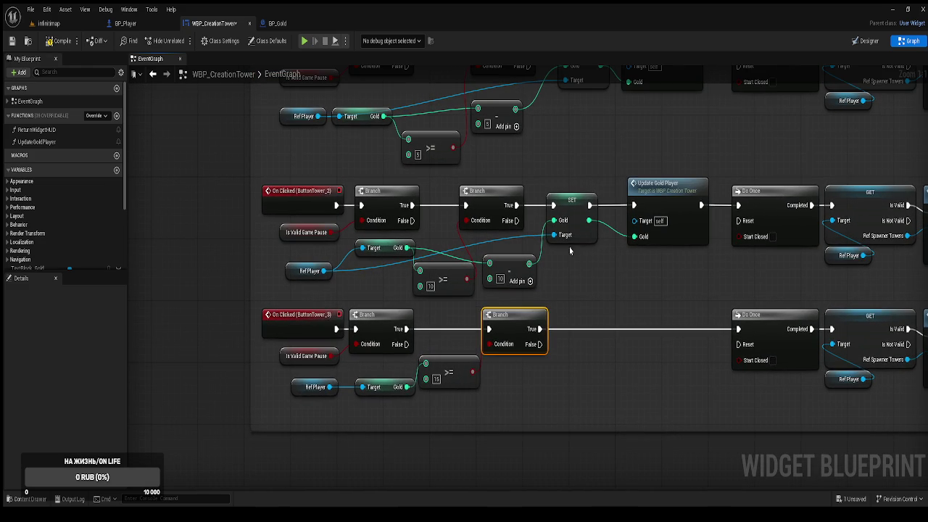
left_click(516, 270)
left_click(573, 214, "shift")
left_click(635, 239, "shift")
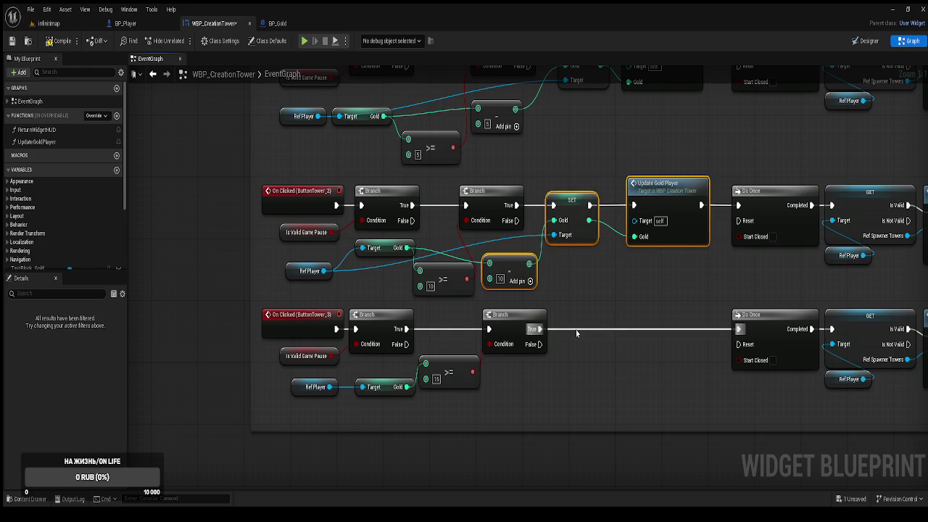
Step: Paste the gold-spending nodes into the third row, wire Gold, Ref Player and Do Once, and set cost 15
key("ctrl+c")
key("ctrl+v")
left_click_drag(592, 328, 573, 328)
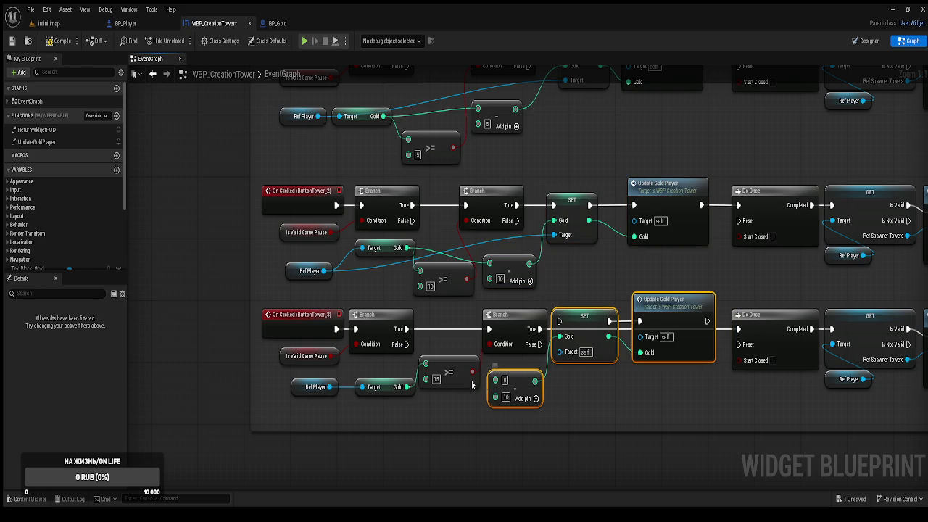
left_click_drag(457, 377, 455, 415)
left_click_drag(498, 382, 408, 386)
mouse_move(327, 390)
left_mouse_down()
mouse_move(557, 352)
mouse_move(541, 330)
left_mouse_up()
left_click_drag(707, 321, 738, 330)
left_click(505, 395)
type("15")
Step: Compile and save the WBP_CreationTower widget blueprint
left_click(58, 44)
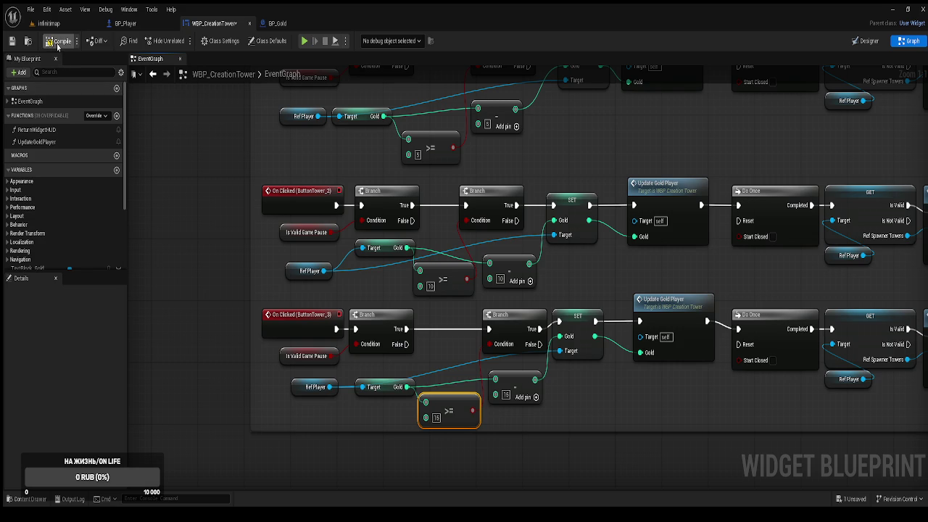
left_click(11, 41)
left_click(232, 160)
left_click_drag(241, 152, 227, 197)
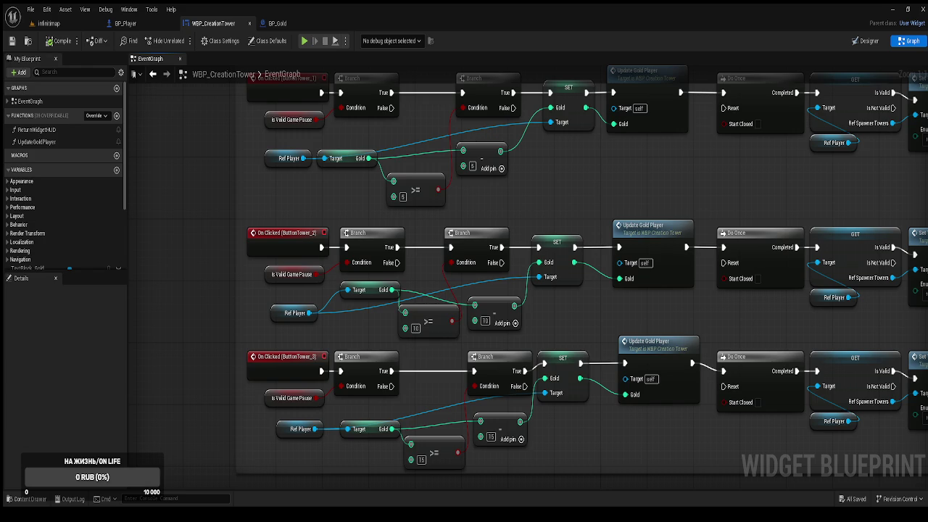
scroll(544, 380, "down", 2)
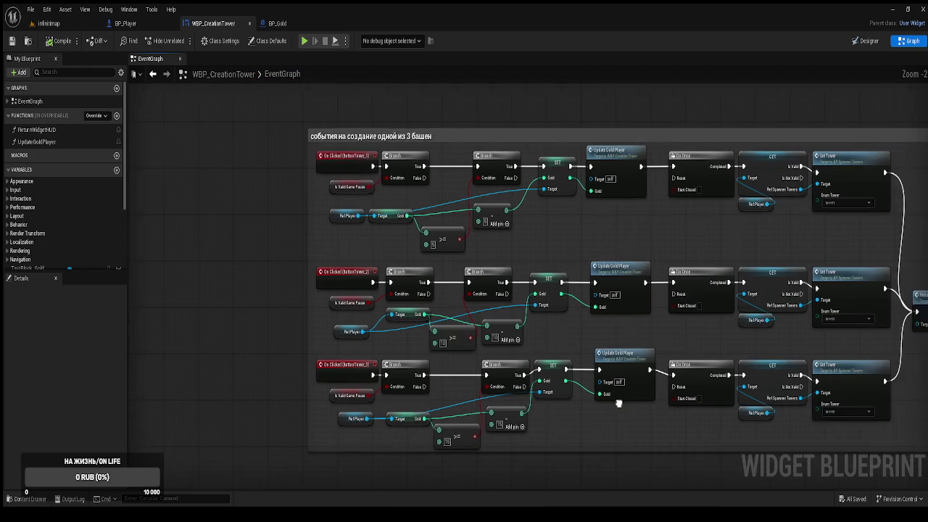
Step: Widen the comment box and shift the Do Once, GET and Set Tower nodes further right
left_click_drag(625, 404, 480, 382)
left_click_drag(863, 242, 896, 240)
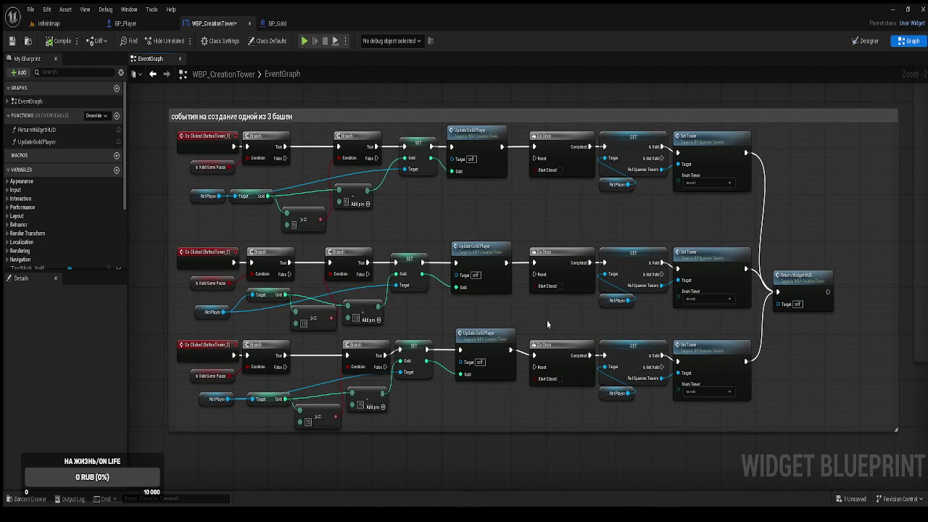
mouse_move(847, 412)
left_mouse_down()
mouse_move(512, 193)
mouse_move(472, 135)
mouse_move(558, 138)
left_mouse_up()
left_click_drag(558, 139, 627, 146)
left_click_drag(526, 176, 611, 179)
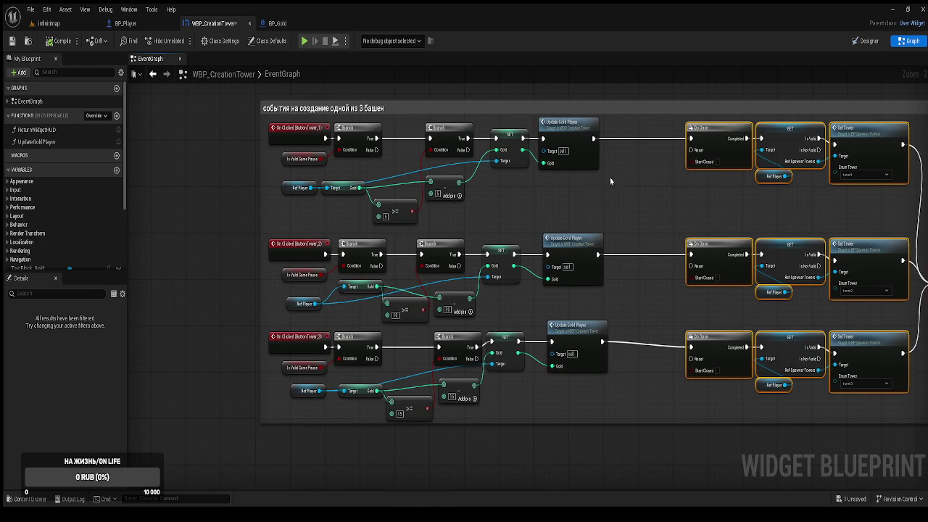
Step: Align the middle and bottom rows' Gold getters, comparison, subtract and Branch nodes
mouse_move(363, 286)
left_mouse_down()
mouse_move(352, 308)
mouse_move(352, 288)
mouse_move(363, 307)
mouse_move(320, 311)
left_mouse_up()
left_click_drag(395, 284, 390, 290)
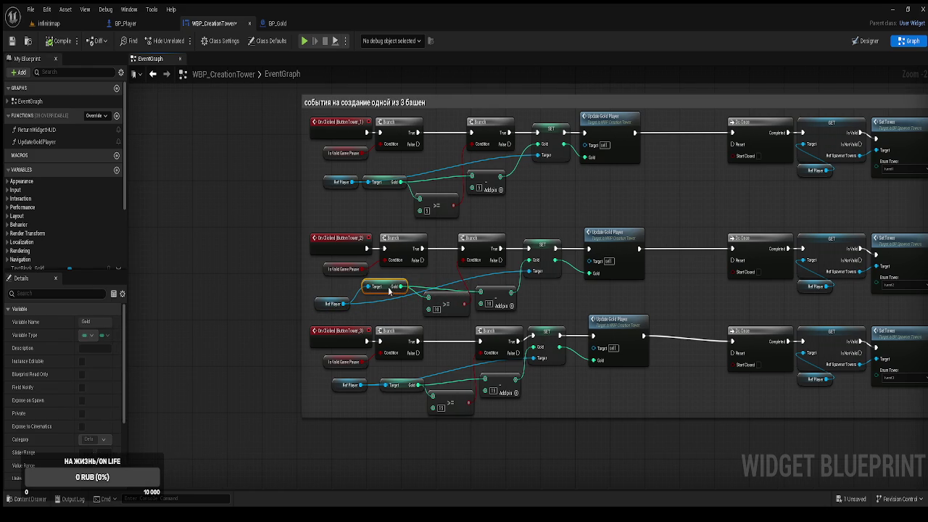
left_click_drag(445, 303, 437, 310)
left_click(491, 299)
mouse_move(403, 388)
left_mouse_down()
mouse_move(390, 376)
mouse_move(340, 396)
left_mouse_up()
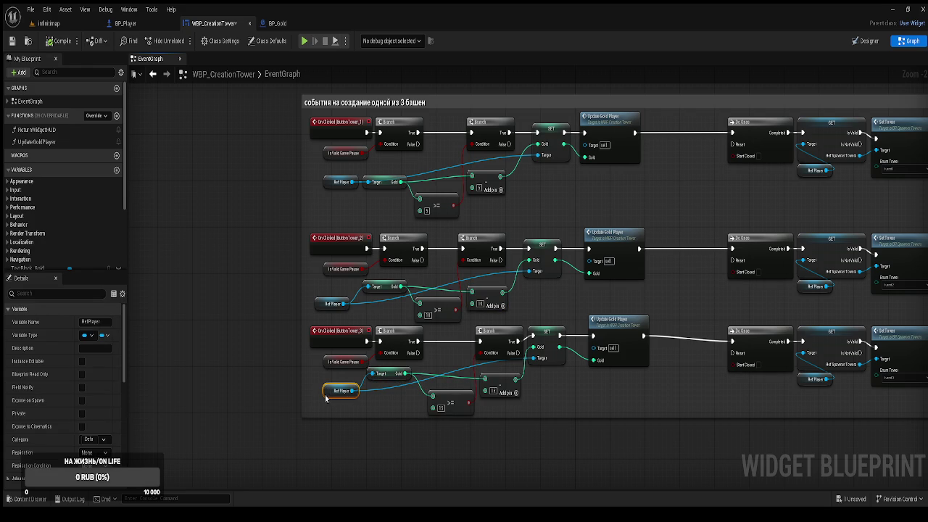
left_click_drag(452, 403, 444, 403)
left_click_drag(512, 390, 506, 392)
left_click_drag(502, 341, 415, 347)
Step: Nudge the remaining SET, Branch and subtract nodes into line, then compile and save the blueprint
left_click_drag(581, 388, 527, 178)
left_click_drag(479, 136, 474, 141)
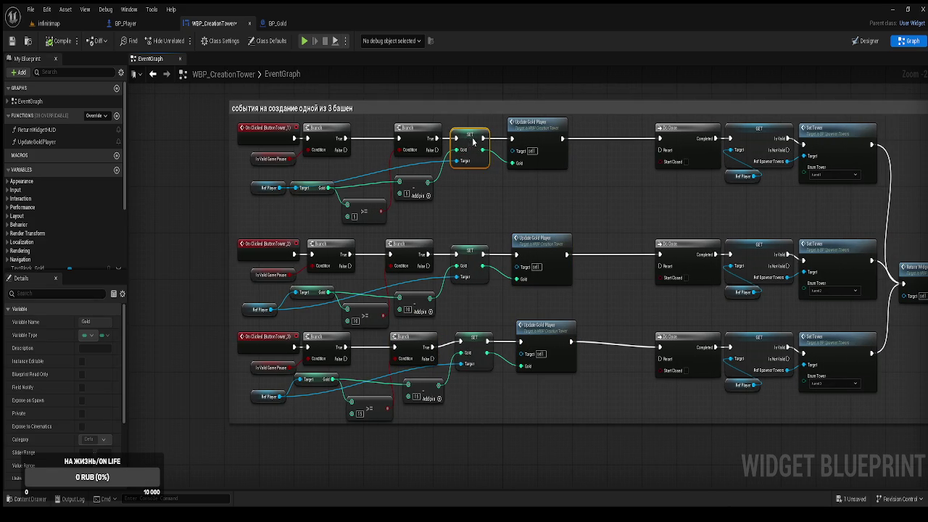
left_click_drag(417, 142, 408, 142)
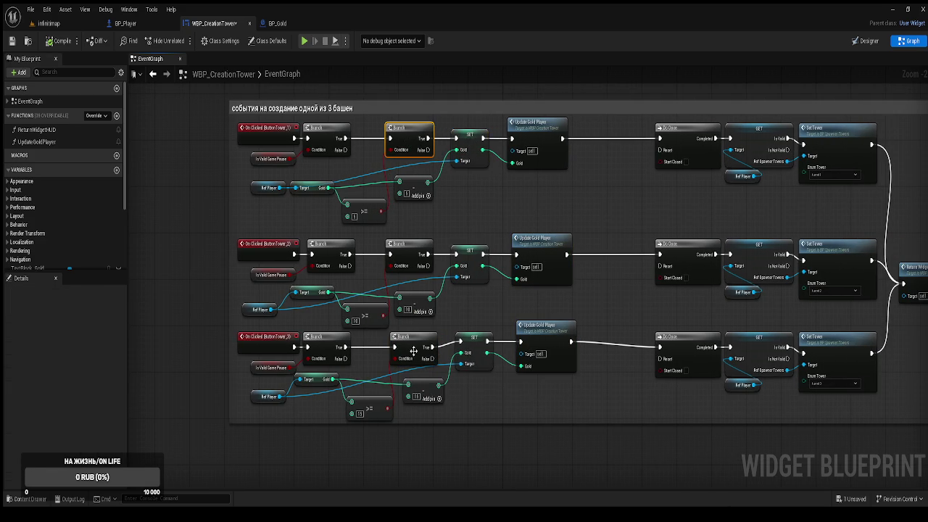
left_click_drag(411, 345, 409, 346)
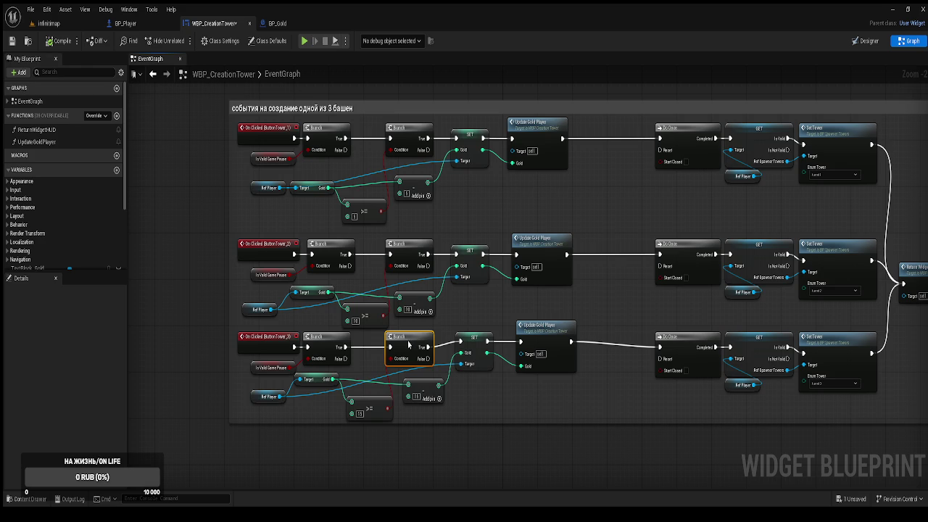
left_click_drag(365, 317, 360, 317)
left_click_drag(420, 389, 412, 385)
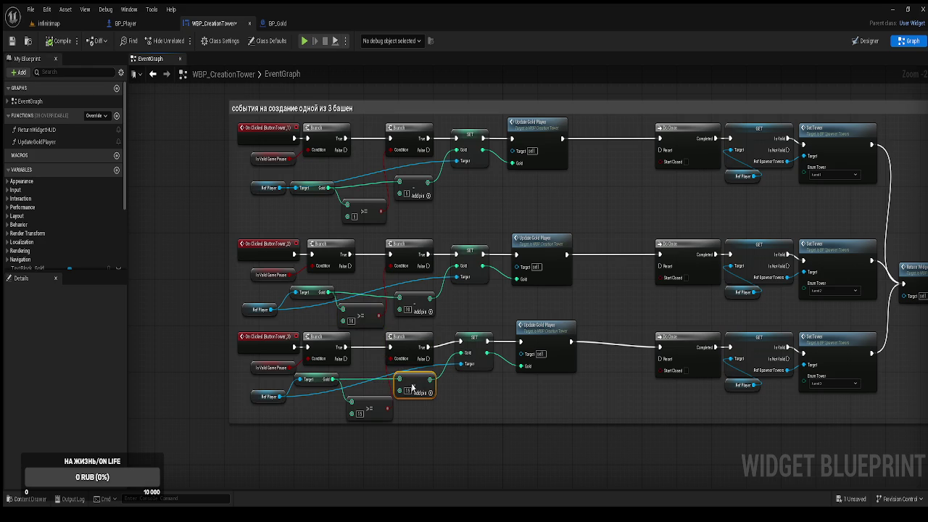
left_click(58, 41)
left_click(203, 214)
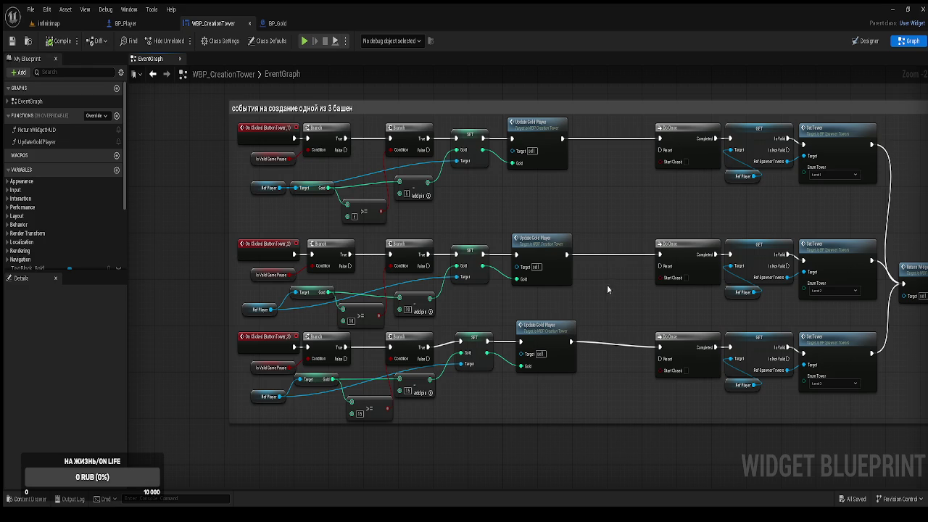
mouse_move(565, 383)
left_mouse_down()
mouse_move(515, 293)
mouse_move(513, 154)
mouse_move(520, 158)
left_mouse_up()
left_click(417, 92)
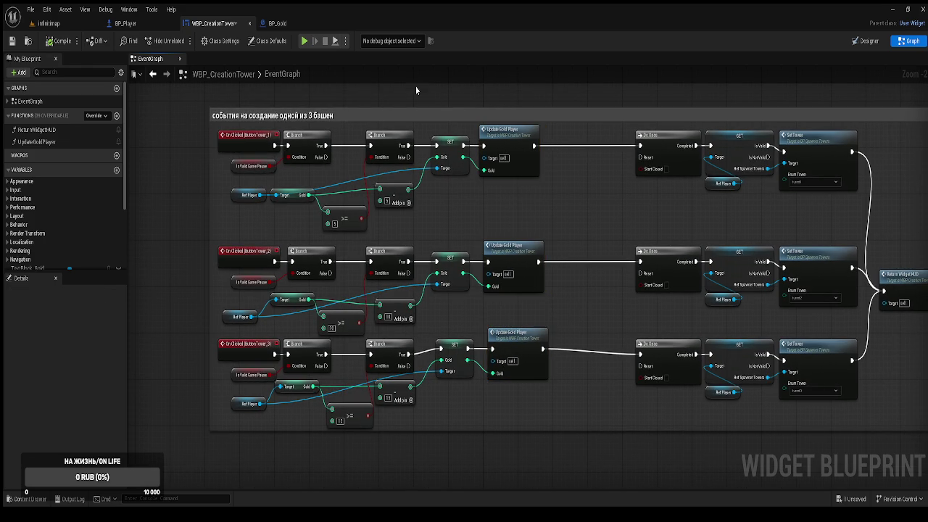
Step: Paste a Ref Player getter beside the SET node in each of the three tower rows
scroll(72, 199, "down", 5)
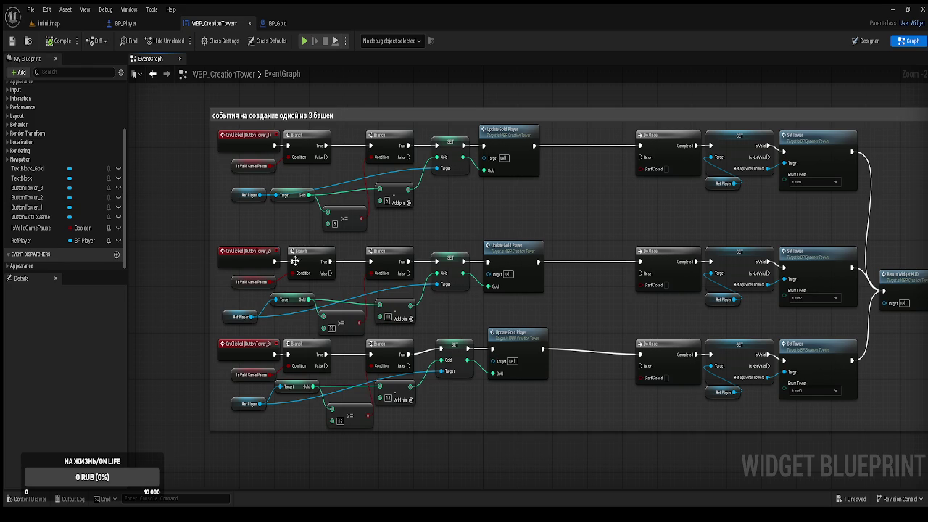
left_click(21, 242)
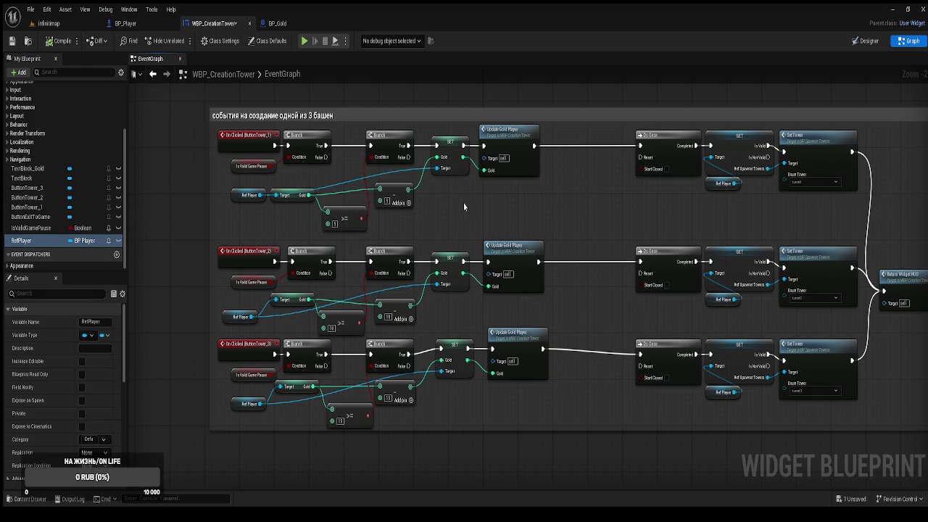
key("ctrl+v")
left_click(438, 201)
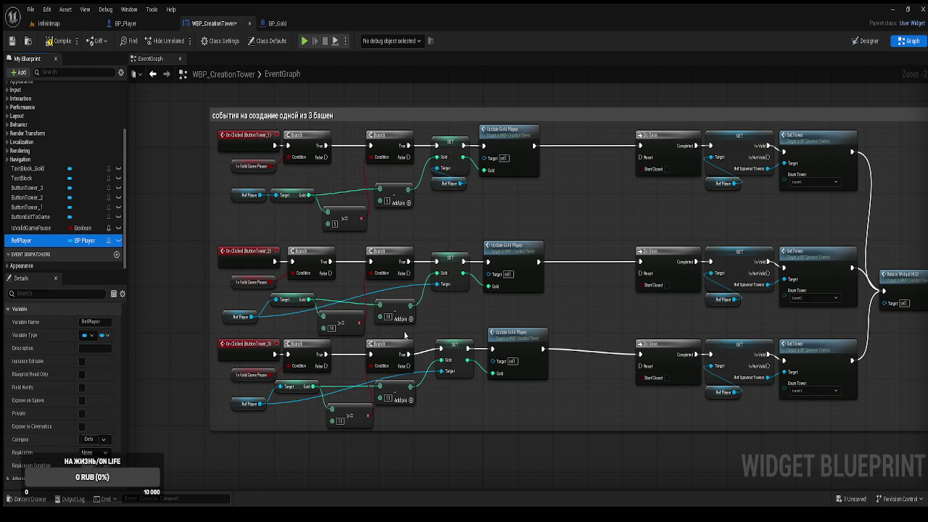
left_click(466, 312)
key("ctrl+v")
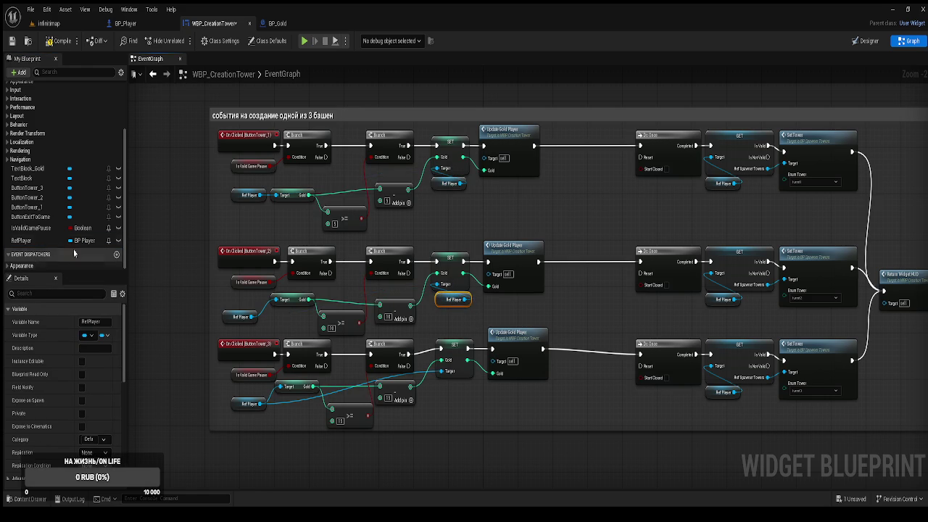
left_click(22, 240)
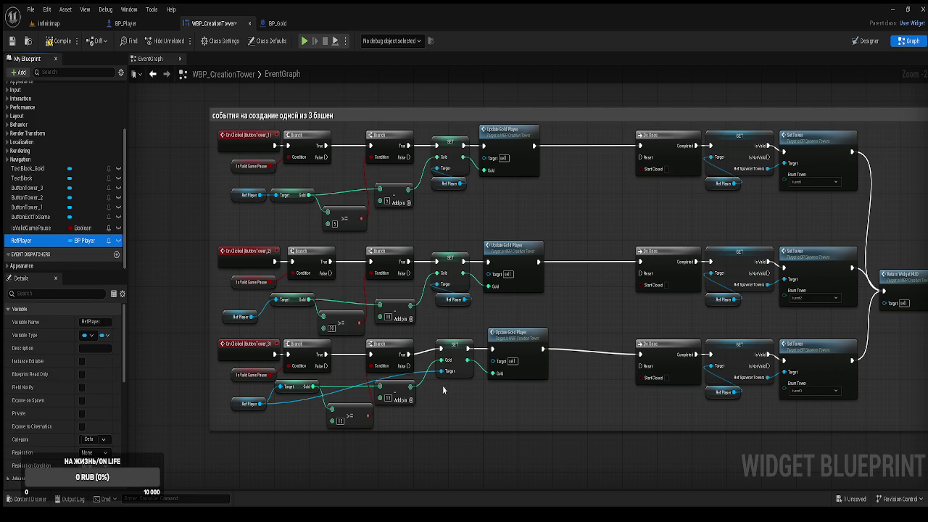
left_click(463, 392)
key("ctrl+v")
left_click_drag(448, 387, 439, 397)
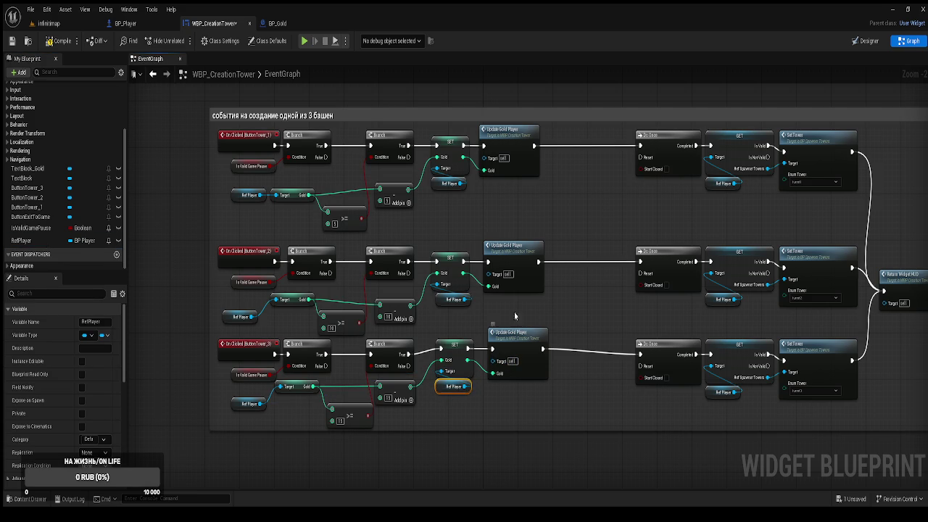
left_click_drag(498, 400, 448, 408)
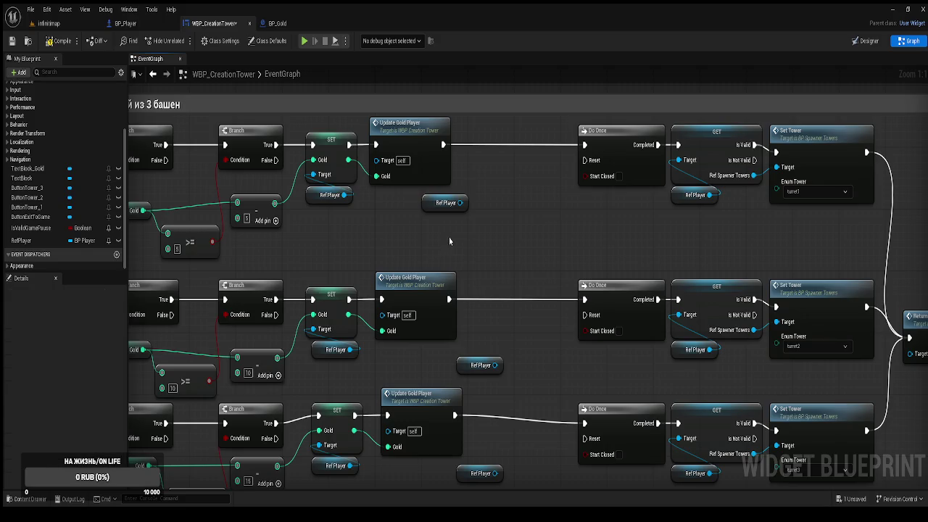
left_click(127, 24)
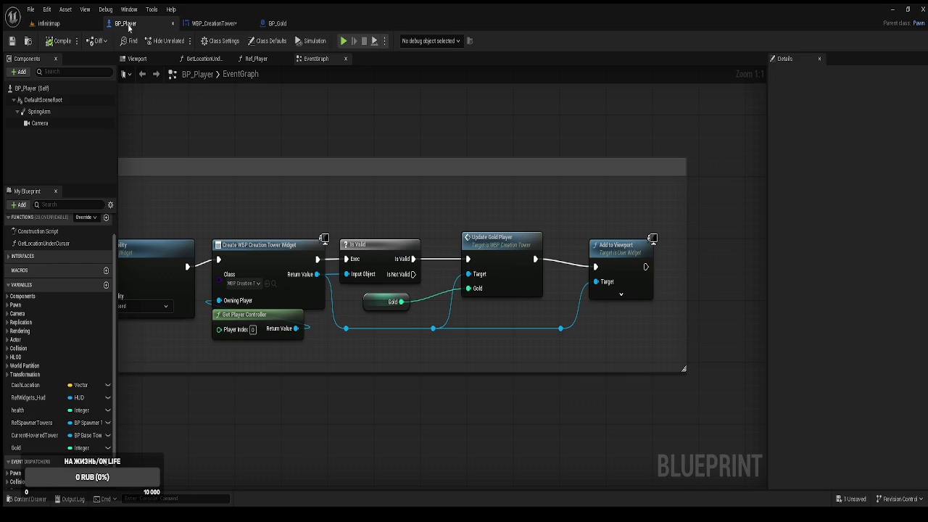
Step: Back in WBP_CreationTower, get Ref Widgets Hud from the first row's Ref Player getter
left_click(213, 23)
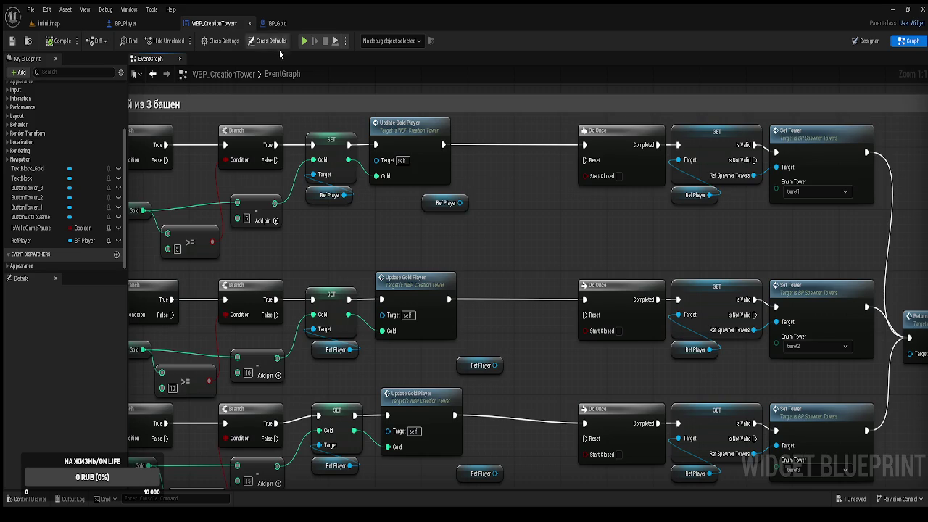
left_click_drag(460, 202, 489, 178)
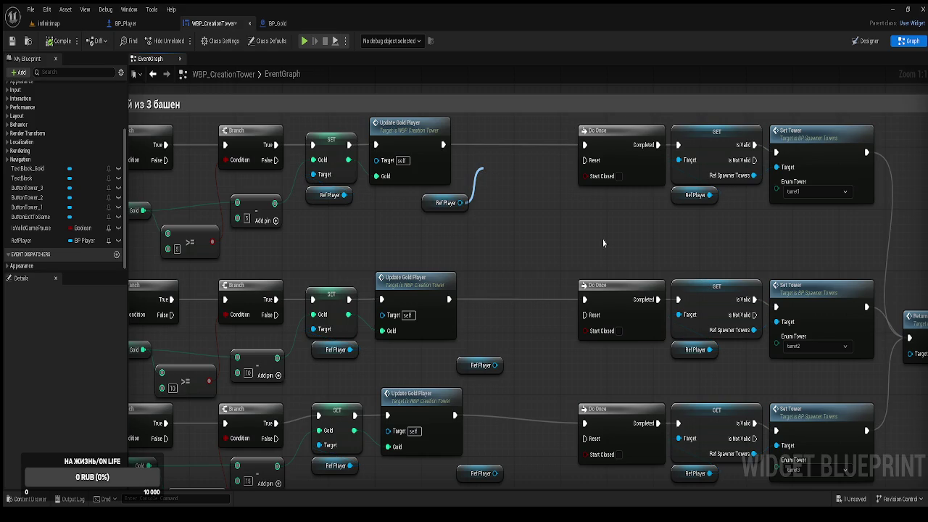
left_click(553, 243)
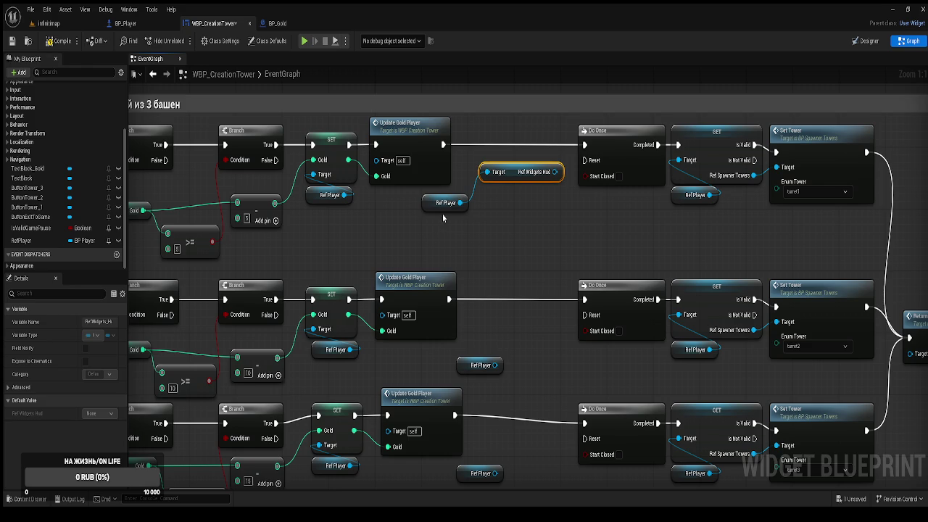
left_click_drag(428, 208, 373, 232)
mouse_move(508, 177)
left_mouse_down()
mouse_move(451, 230)
mouse_move(486, 183)
left_mouse_up()
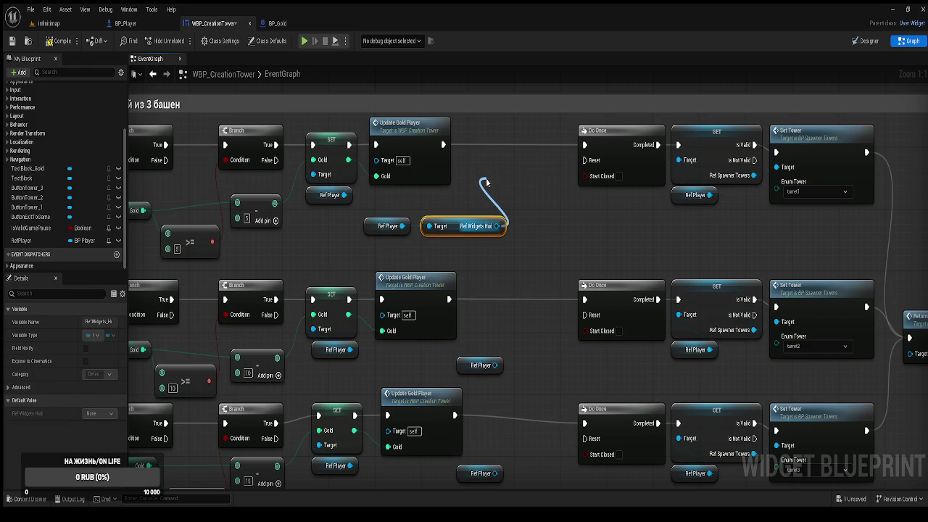
Step: Add the HUD's Update Gold Player after the first update and feed it the SET Gold value
mouse_move(486, 183)
left_mouse_down()
mouse_move(519, 169)
mouse_move(519, 142)
left_mouse_up()
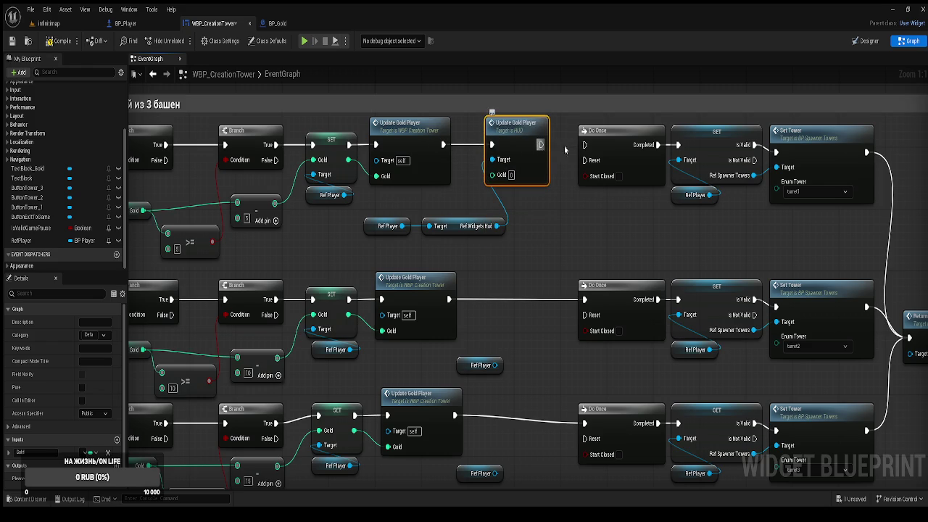
mouse_move(495, 193)
left_mouse_down()
mouse_move(530, 172)
mouse_move(592, 197)
left_mouse_up()
left_click_drag(445, 163, 589, 180)
left_click_drag(594, 230, 589, 164)
mouse_move(477, 253)
left_mouse_down()
mouse_move(491, 227)
mouse_move(450, 213)
left_mouse_up()
left_click_drag(567, 211, 526, 219)
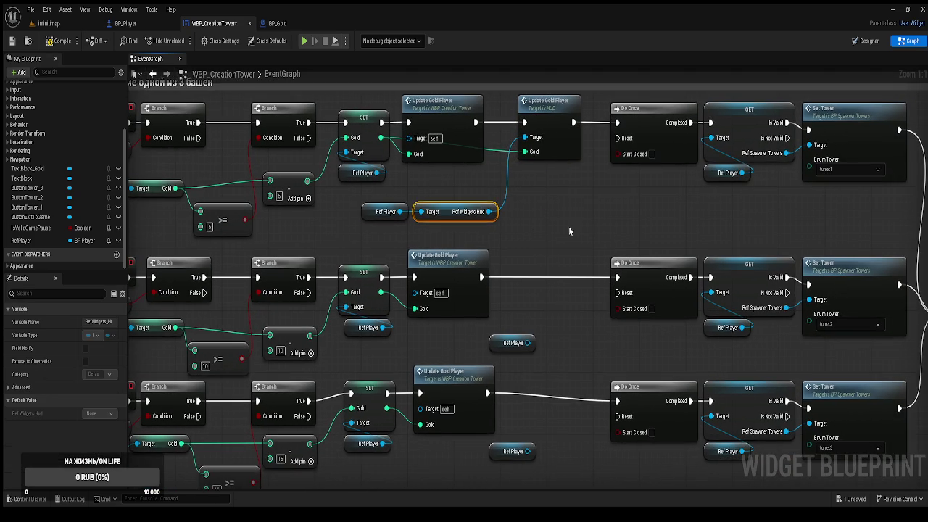
left_click(587, 226)
mouse_move(588, 226)
left_mouse_down()
mouse_move(465, 221)
mouse_move(543, 211)
mouse_move(471, 228)
mouse_move(557, 233)
left_mouse_up()
Step: Copy the HUD Update Gold Player node into rows two and three, wiring execution and SET Gold
left_click(541, 139)
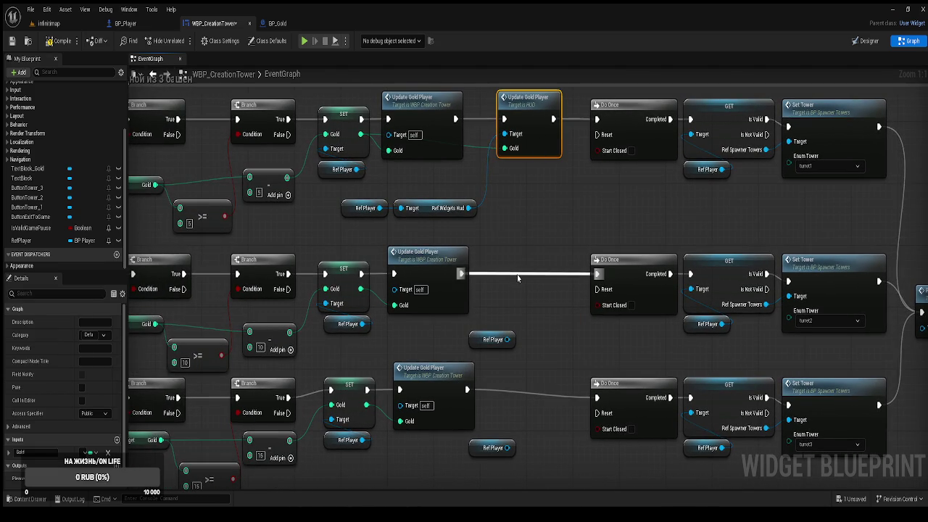
key("ctrl+c")
key("ctrl+v")
key("ctrl+v")
left_click_drag(517, 415, 510, 389)
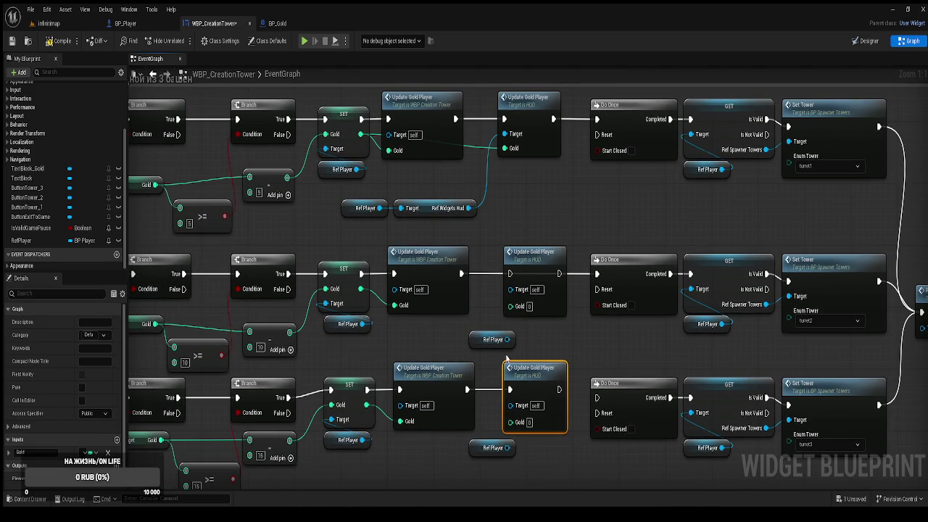
left_click_drag(473, 344, 350, 352)
left_click(350, 354)
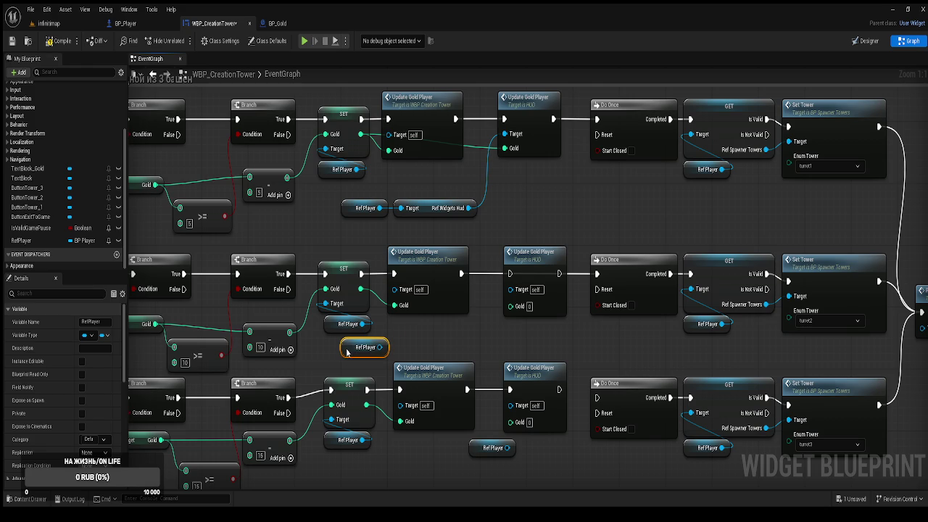
left_click_drag(479, 454, 358, 471)
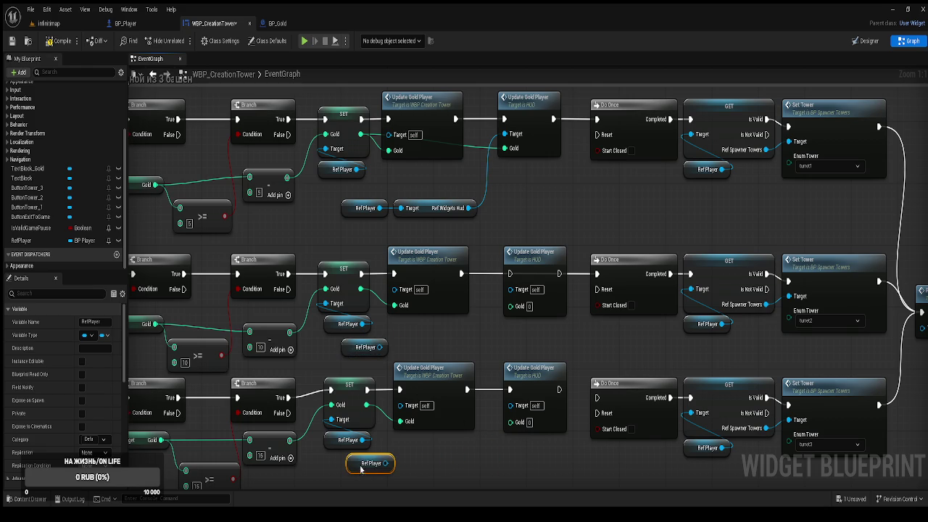
left_click_drag(559, 390, 596, 398)
left_click_drag(361, 289, 520, 306)
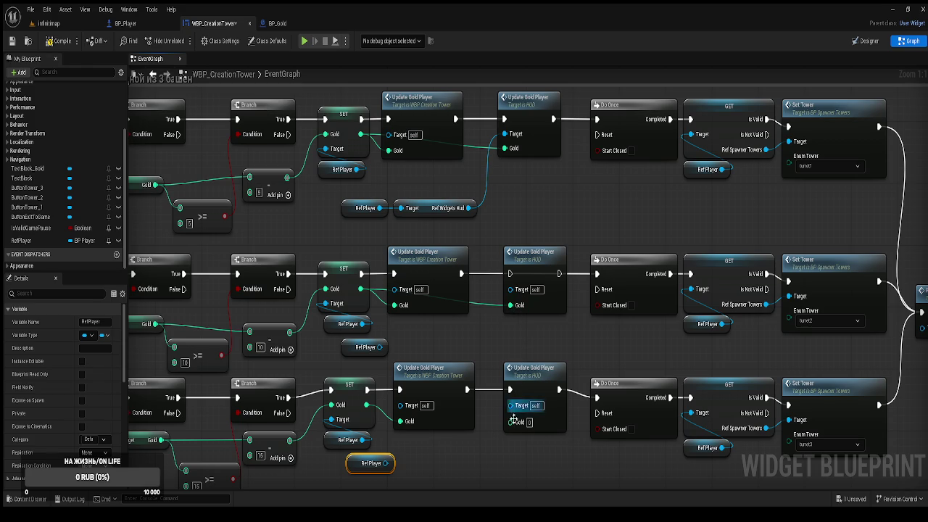
left_click_drag(511, 422, 366, 405)
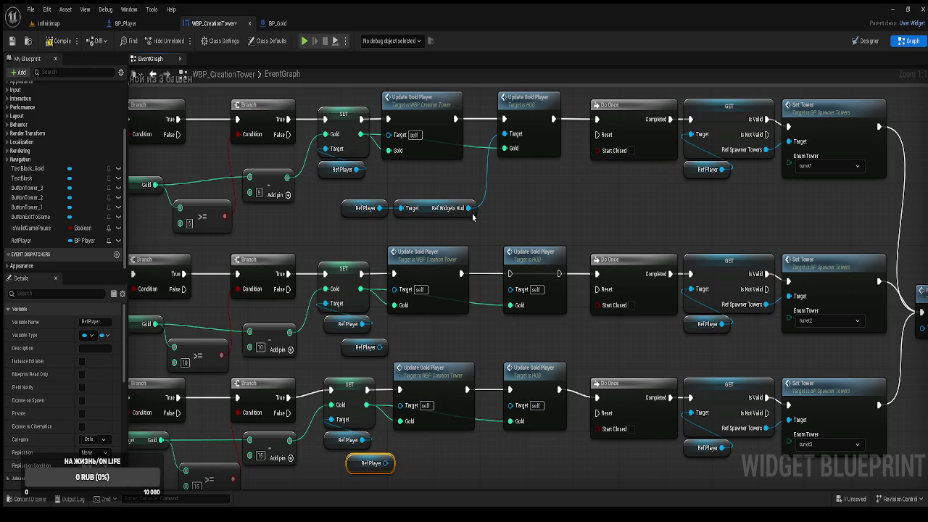
Step: Add Ref Widgets Hud getters from Ref Player as the new HUD nodes' targets, then compile
left_click(428, 211)
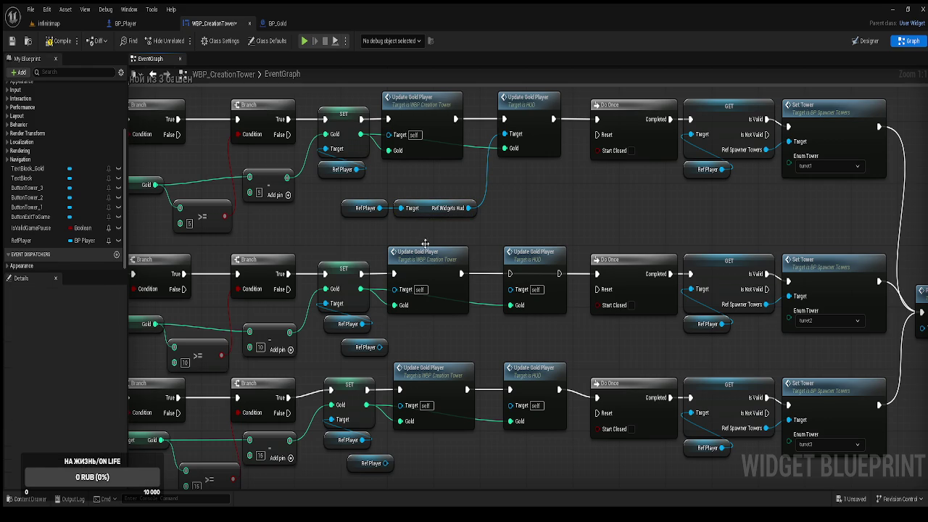
key("ctrl+v")
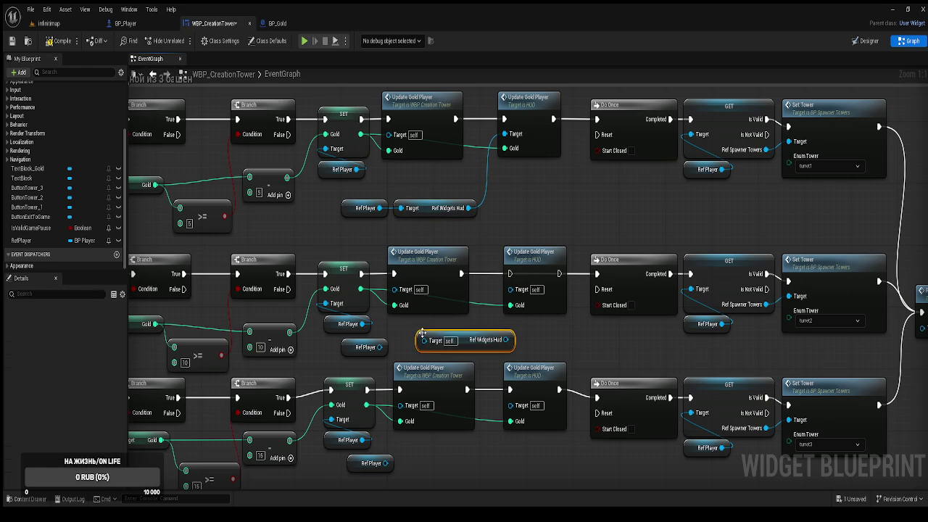
left_click(443, 379)
key("ctrl+v")
left_click_drag(471, 383, 446, 383)
left_click_drag(512, 382, 524, 332)
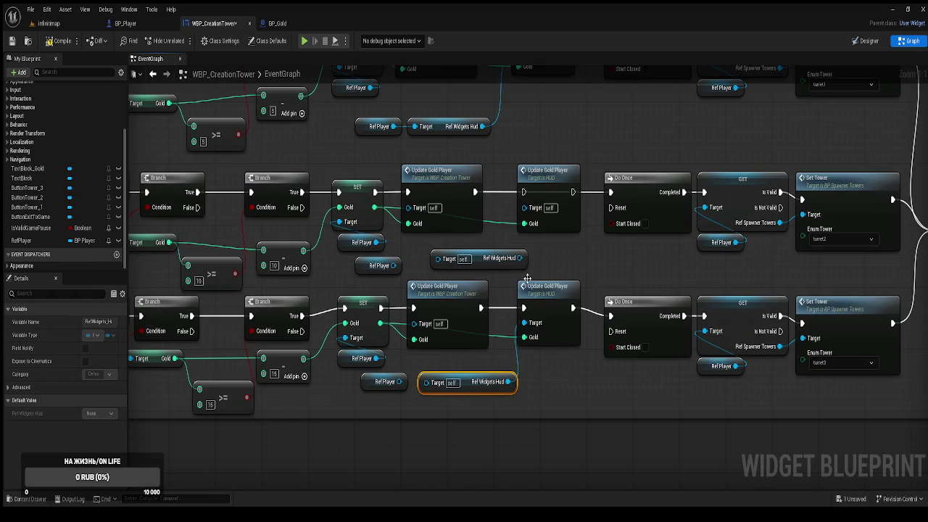
left_click_drag(519, 258, 524, 207)
left_click_drag(438, 259, 395, 265)
left_click_drag(399, 382, 437, 386)
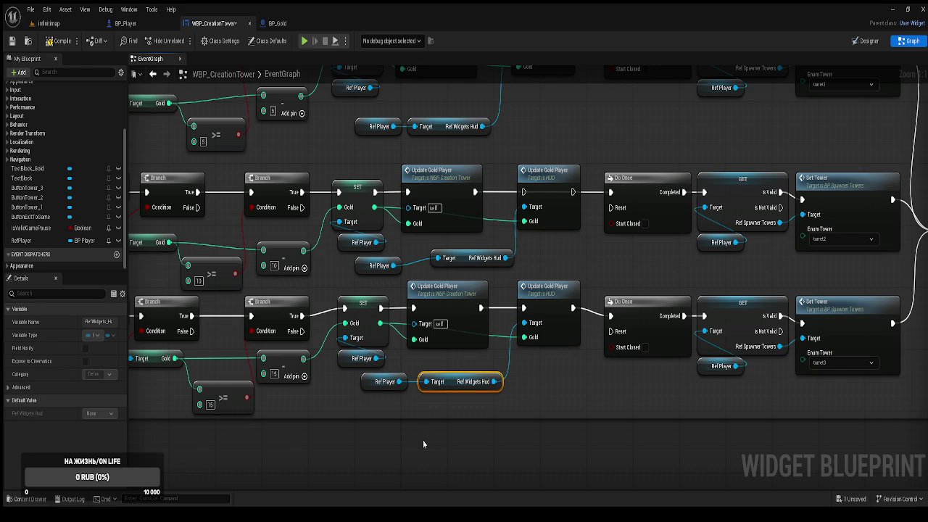
left_click(52, 40)
Step: Save the widget, widen the comment box, and move all three tower rows' nodes together
key("ctrl+s")
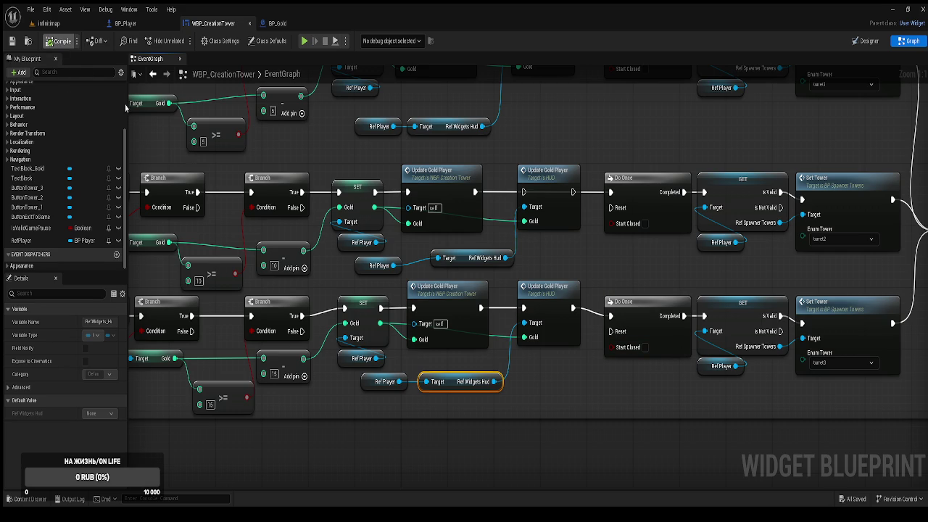
scroll(492, 298, "up", 2)
scroll(492, 299, "down", 2)
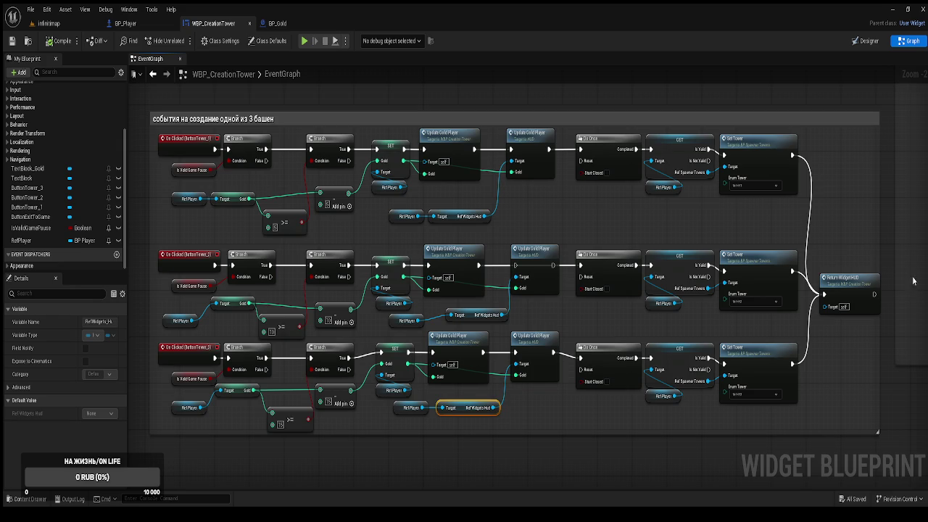
left_click_drag(879, 253, 886, 254)
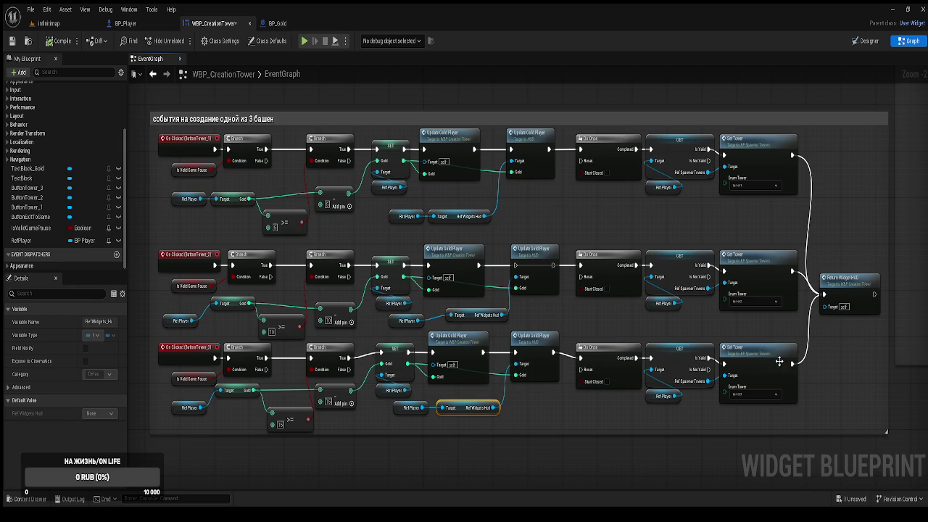
left_click_drag(707, 376, 736, 377)
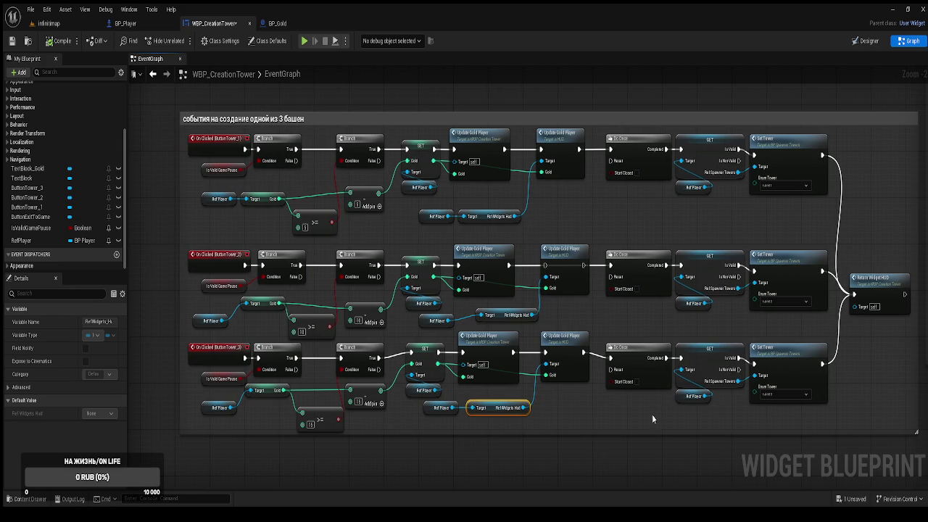
mouse_move(581, 423)
left_mouse_down()
mouse_move(403, 331)
mouse_move(254, 209)
mouse_move(214, 131)
mouse_move(247, 151)
mouse_move(298, 158)
left_mouse_up()
mouse_move(263, 215)
left_mouse_down()
mouse_move(263, 202)
mouse_move(231, 198)
mouse_move(262, 201)
mouse_move(190, 200)
left_mouse_up()
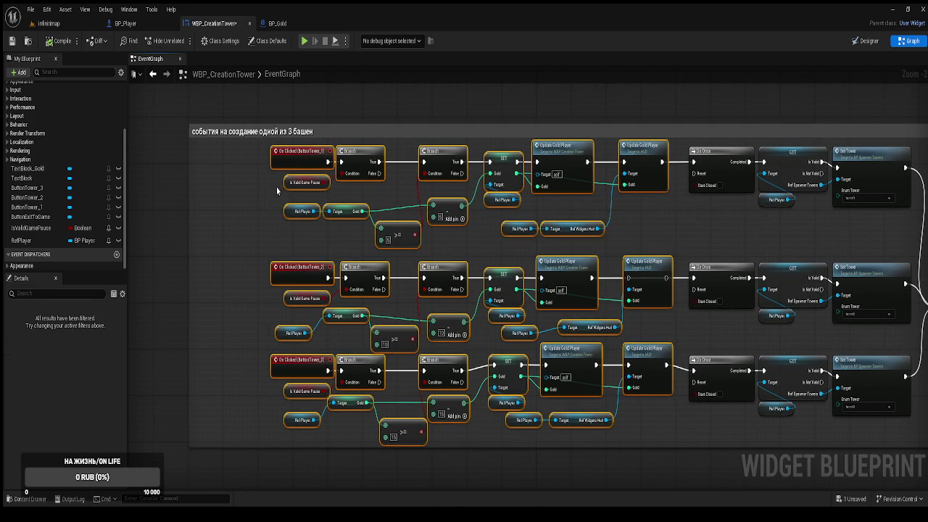
Step: Wrap the tower-button event nodes in a comment titled ЖОПА
left_click(282, 165, "ctrl")
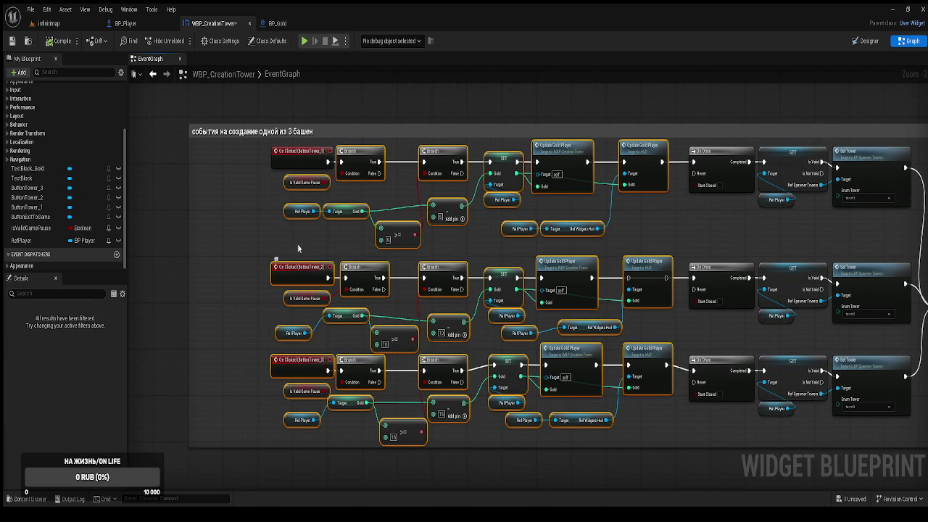
left_click(290, 166, "ctrl")
type("c")
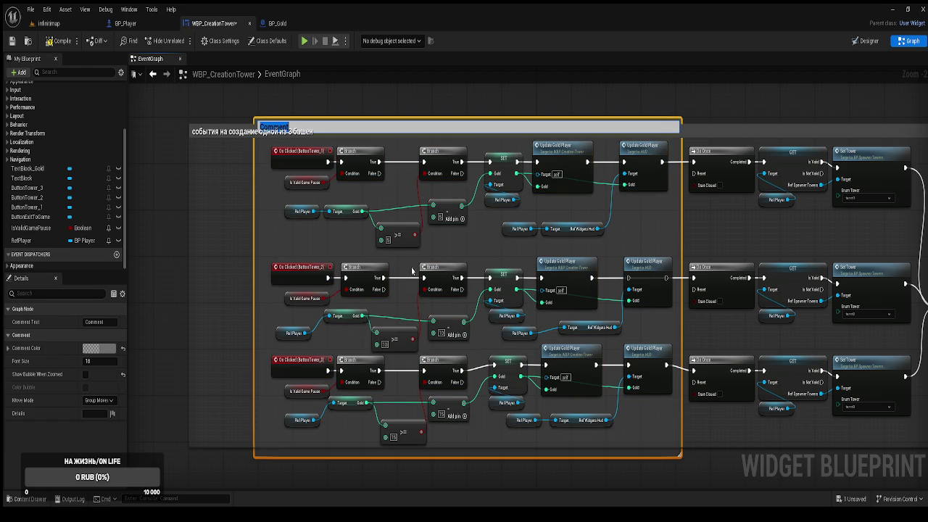
type("ЖОПА")
key("Return")
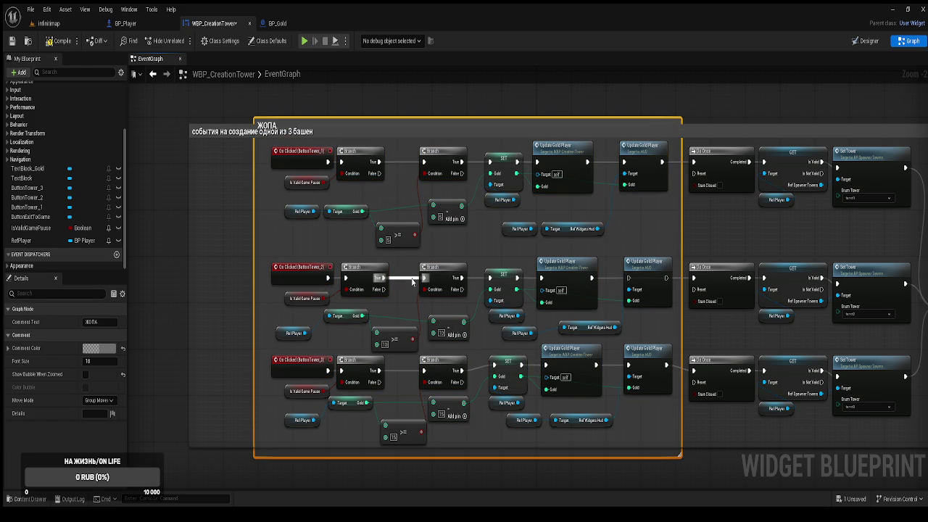
left_click(149, 211)
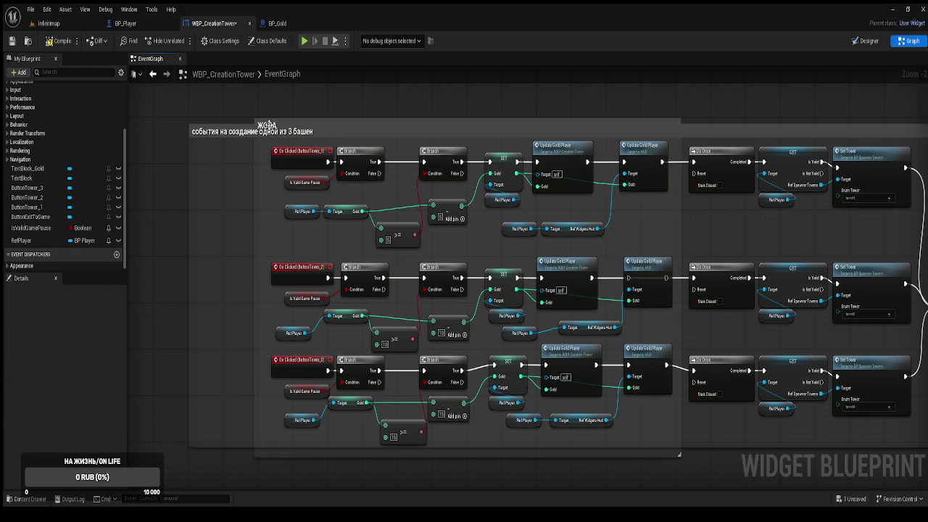
Step: Compile the widget and start playing the infinimap level
left_click(62, 40)
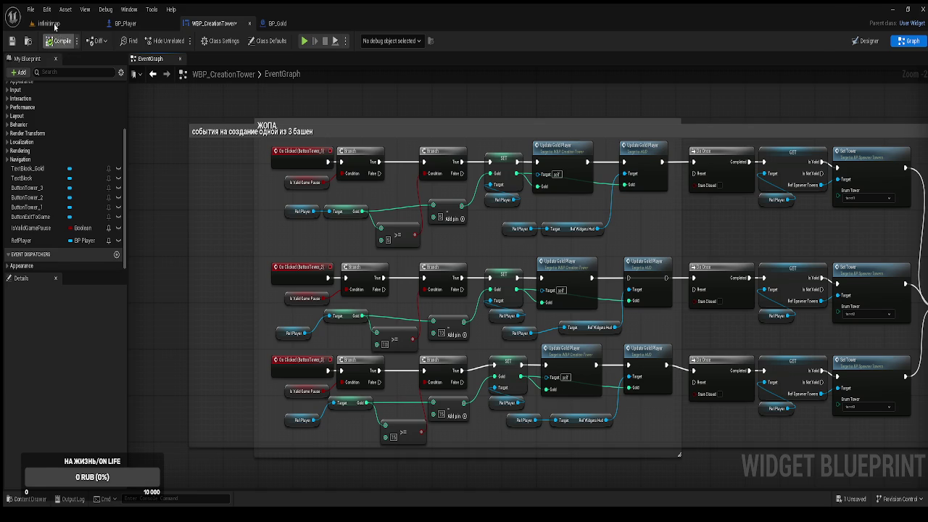
left_click(55, 24)
left_click(182, 41)
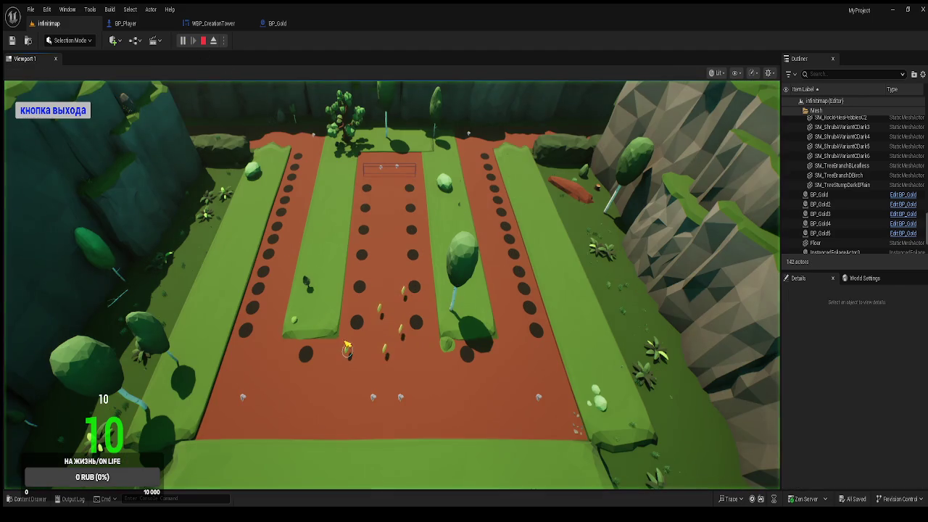
Step: Buy Башня № 1 at one hole, then open and cancel the purchase widget at another
left_click(312, 359)
left_click(311, 339)
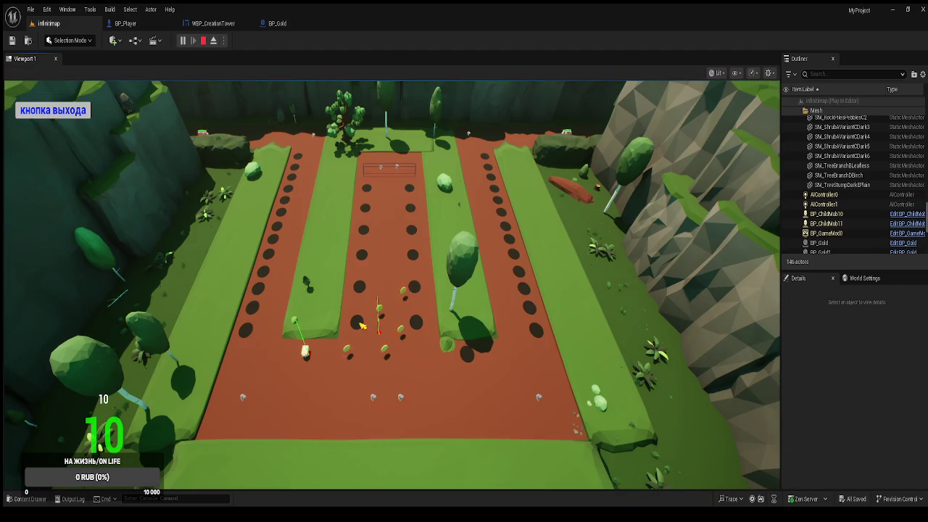
left_click(356, 326)
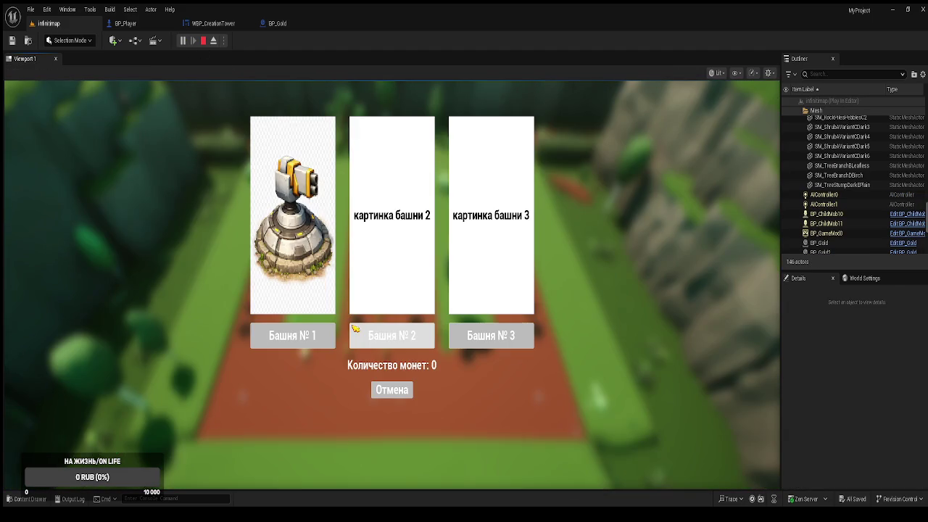
left_click(392, 391)
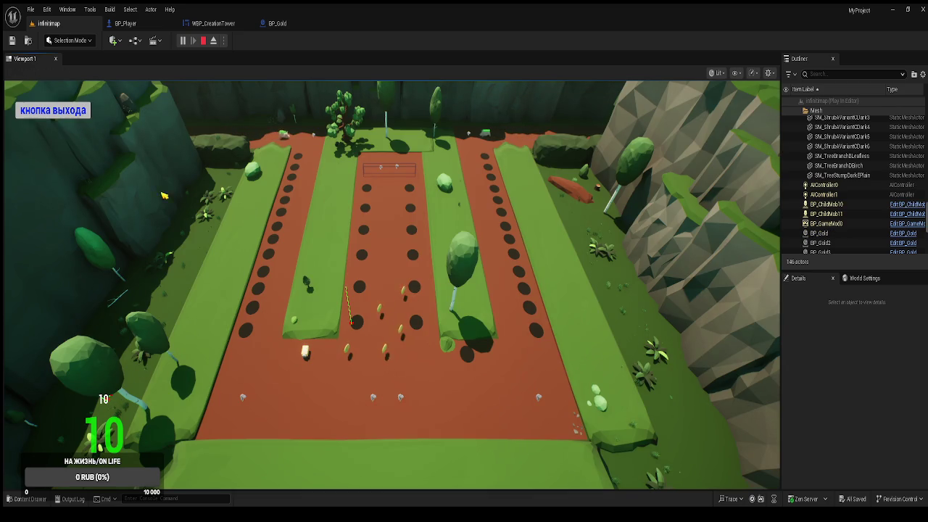
Step: Restart play, buy a tower at a hole, end the session and return to WBP_CreationTower
left_click(203, 40)
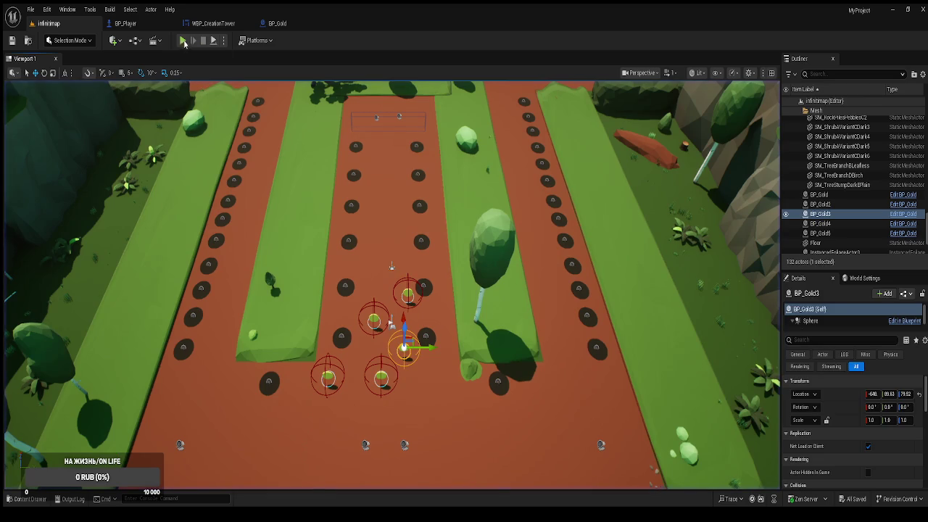
left_click(183, 40)
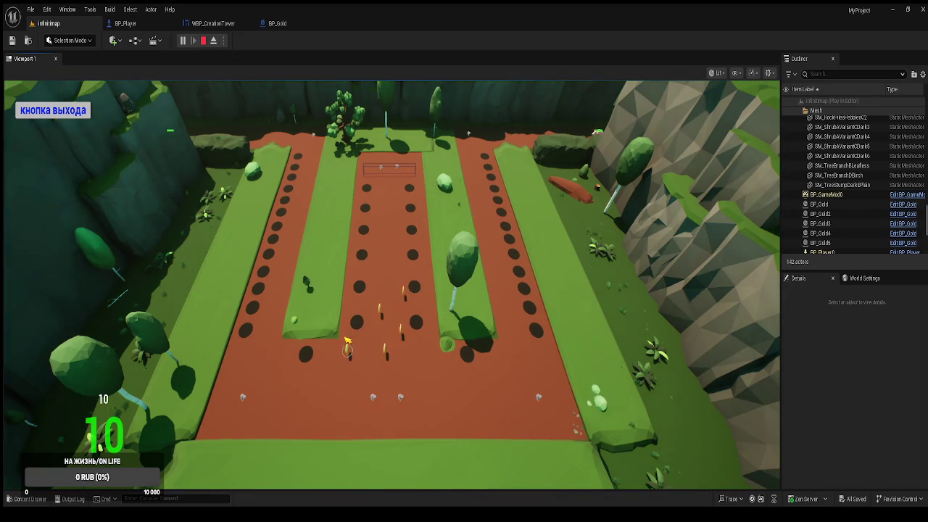
left_click(310, 359)
left_click(292, 338)
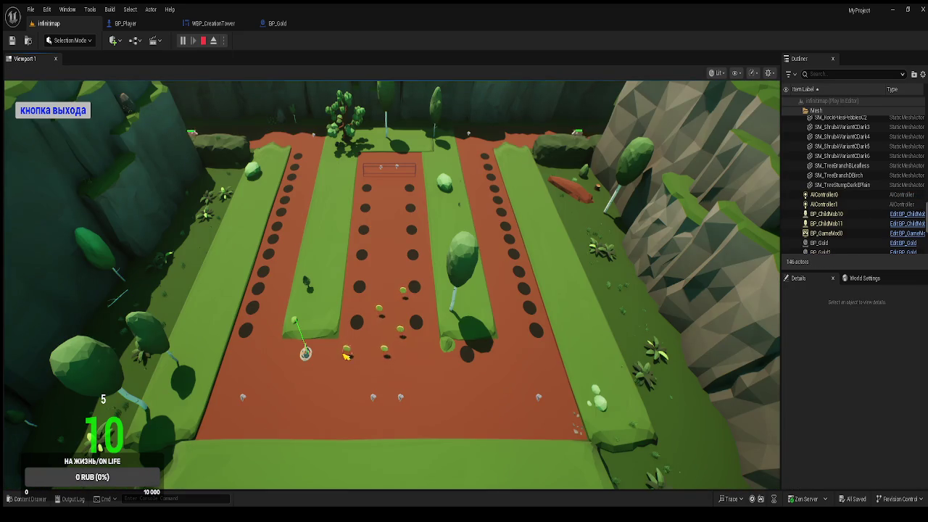
key("Escape")
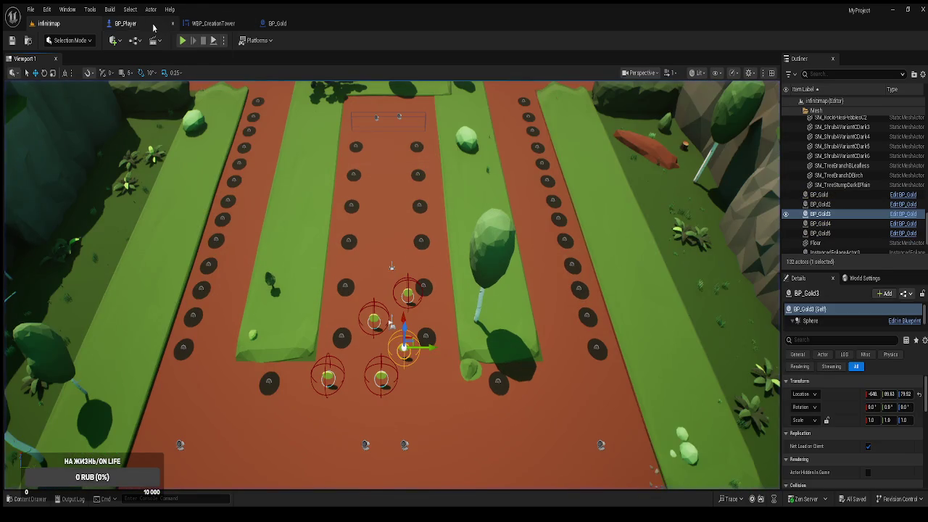
left_click(153, 27)
left_click(217, 24)
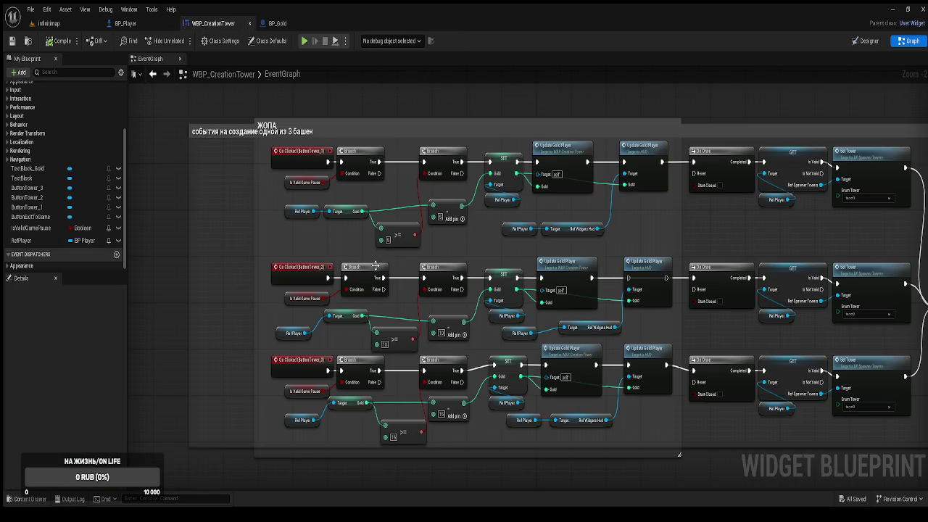
Step: Wire Tower_2's Update Gold Player nodes and HUD gold output into Do Once, then compile
scroll(405, 289, "up", 2)
left_click_drag(487, 330, 440, 276)
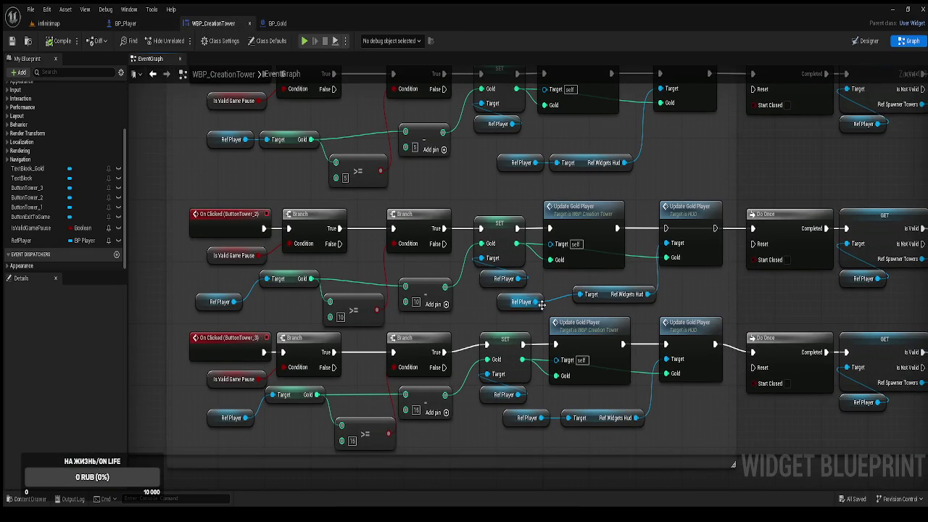
left_click_drag(666, 228, 618, 228)
left_click_drag(715, 229, 752, 229)
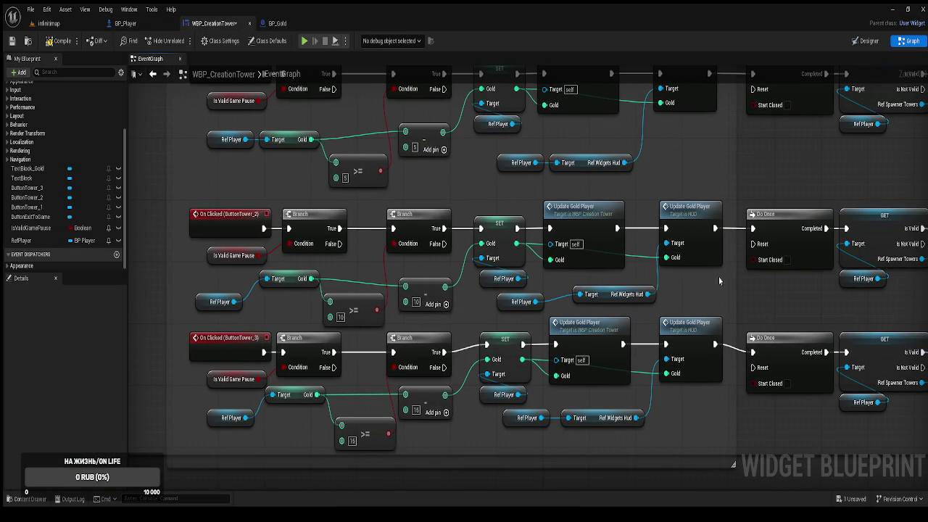
left_click(58, 41)
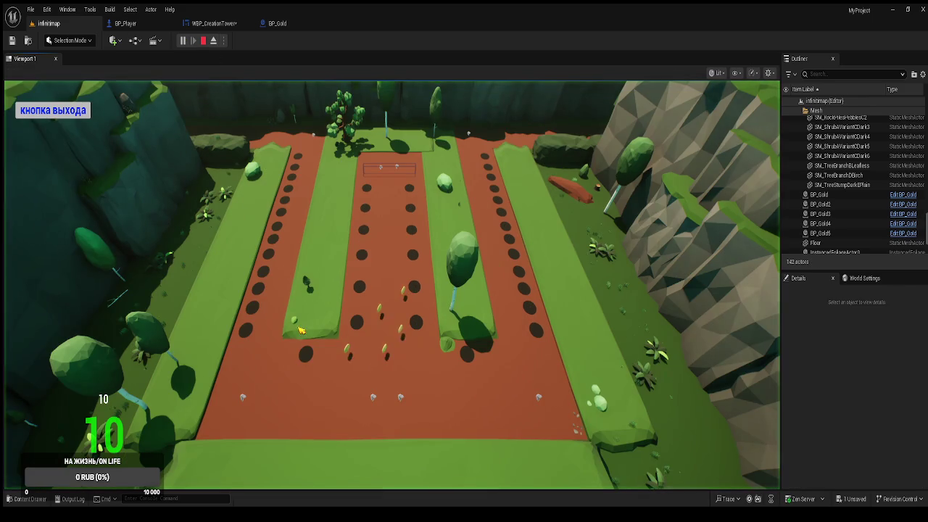
Step: In play mode, buy tower number 2 for 10 coins, cancel one purchase, then pick a tower
left_click(311, 351)
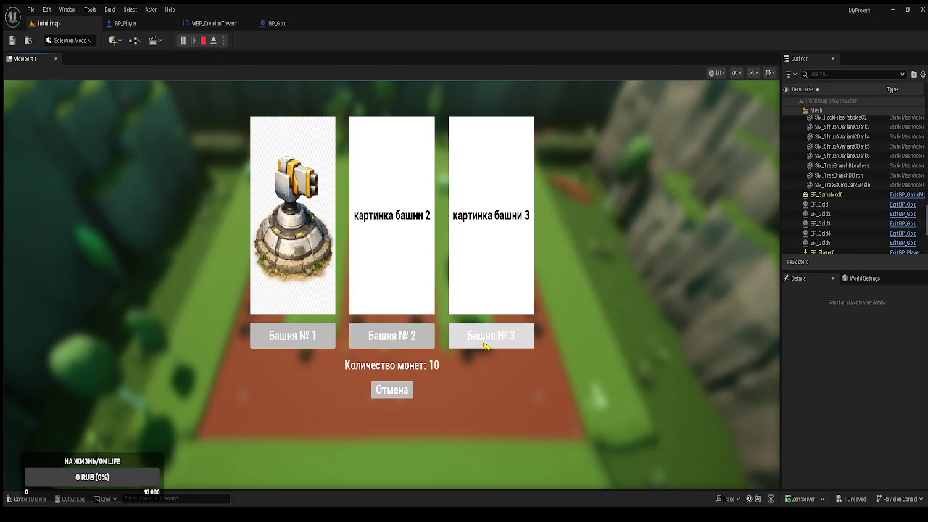
left_click(389, 343)
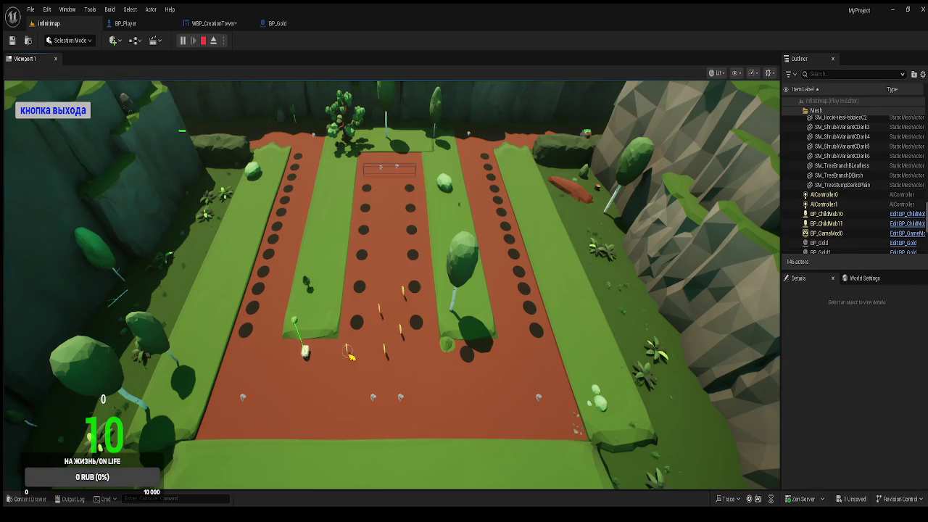
left_click(358, 332)
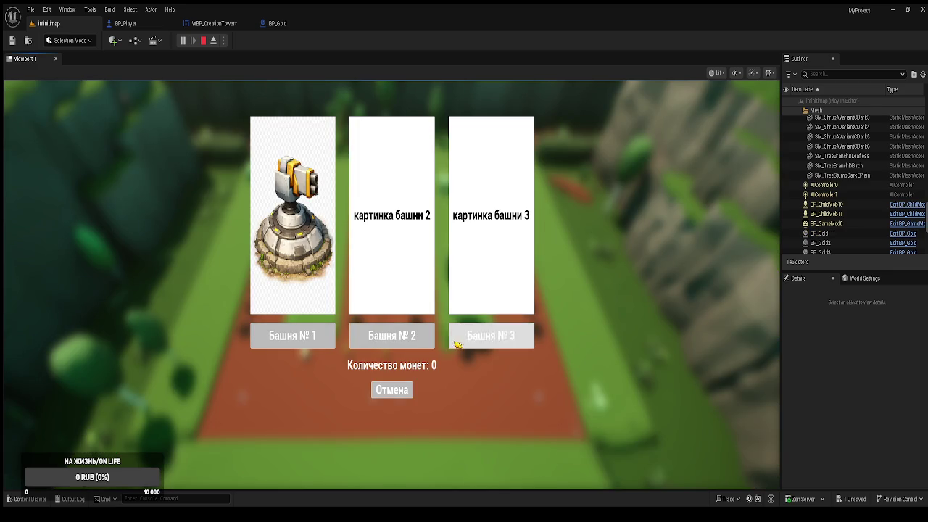
left_click(390, 391)
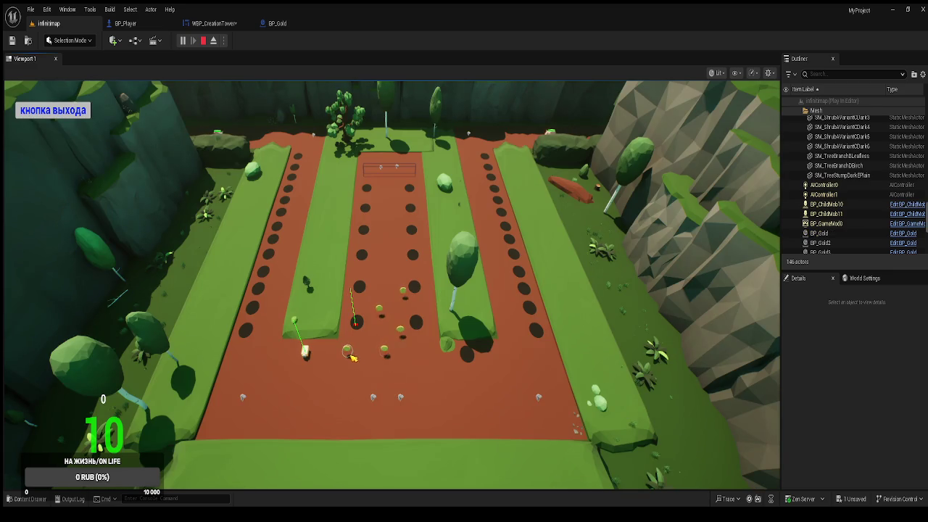
left_click(366, 327)
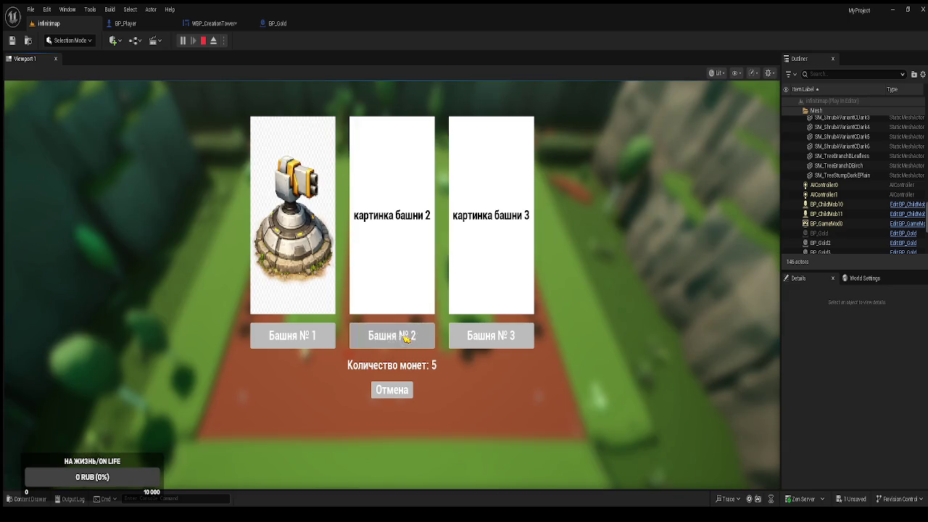
left_click(295, 341)
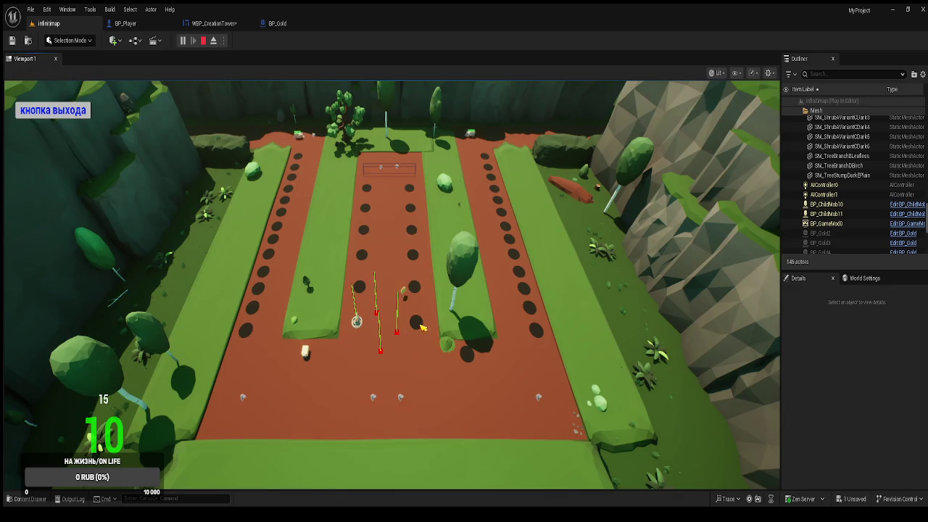
Step: Buy towers at two more plots, including tower number 1, and cancel another purchase
left_click(423, 328)
left_click(426, 334)
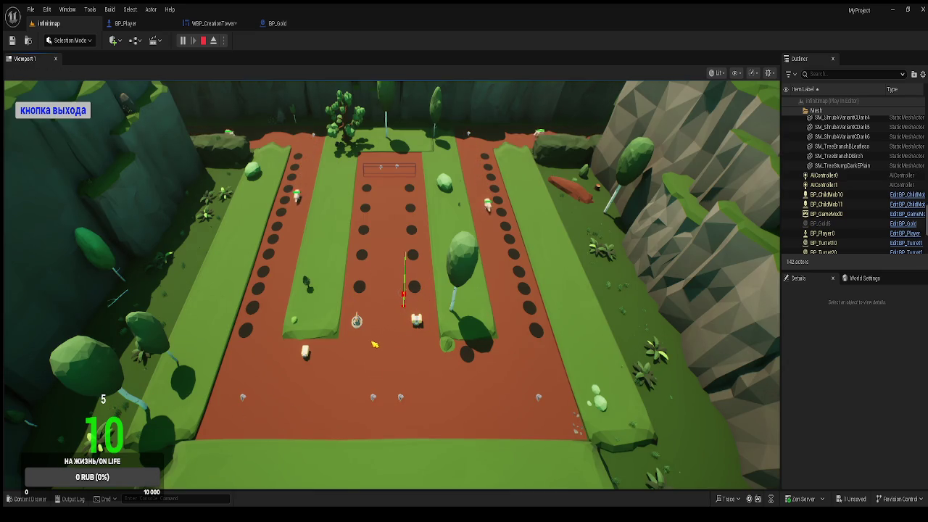
left_click(359, 286)
left_click(293, 334)
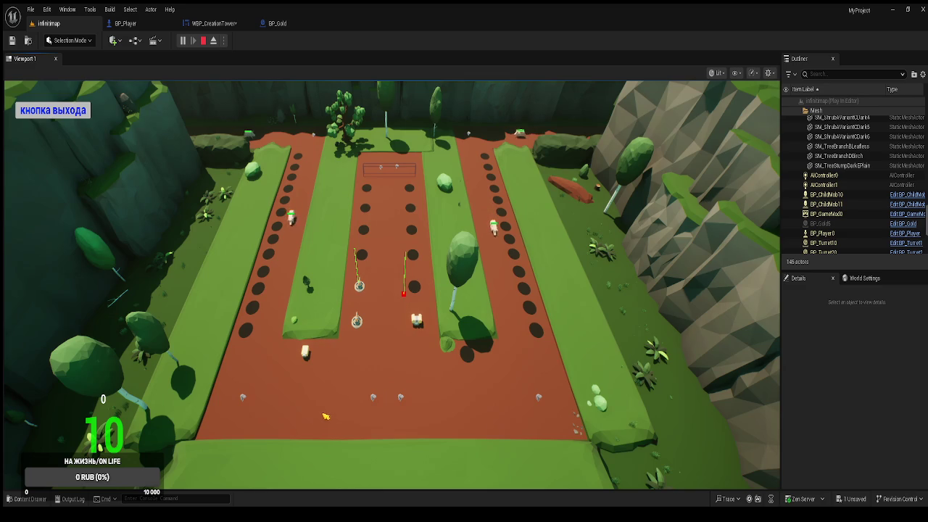
left_click(413, 289)
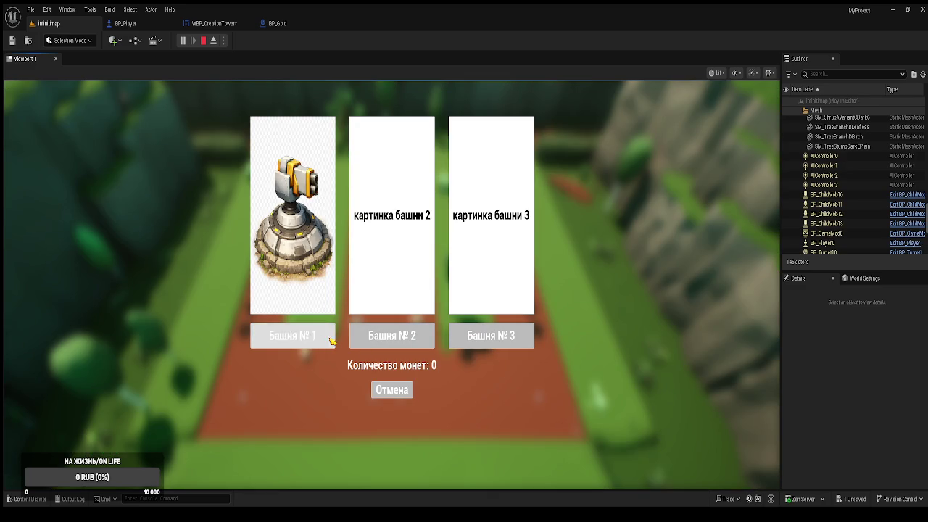
left_click(386, 390)
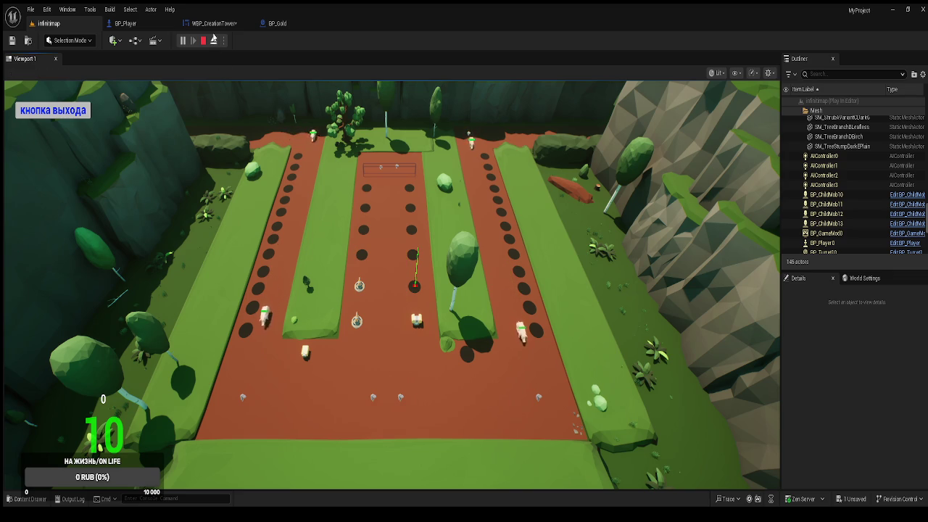
Step: Toggle the free camera, watch the towers fire at mobs, then end the play test
left_click(214, 40)
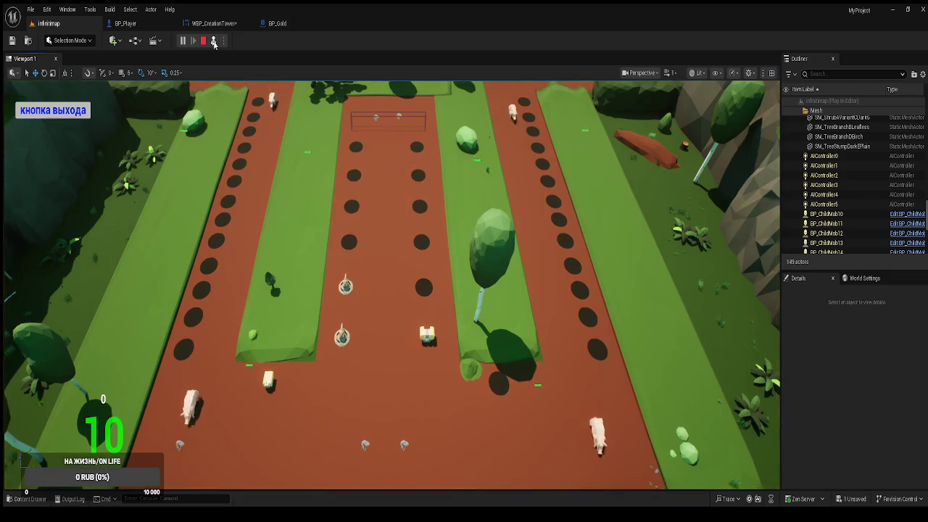
left_click(214, 41)
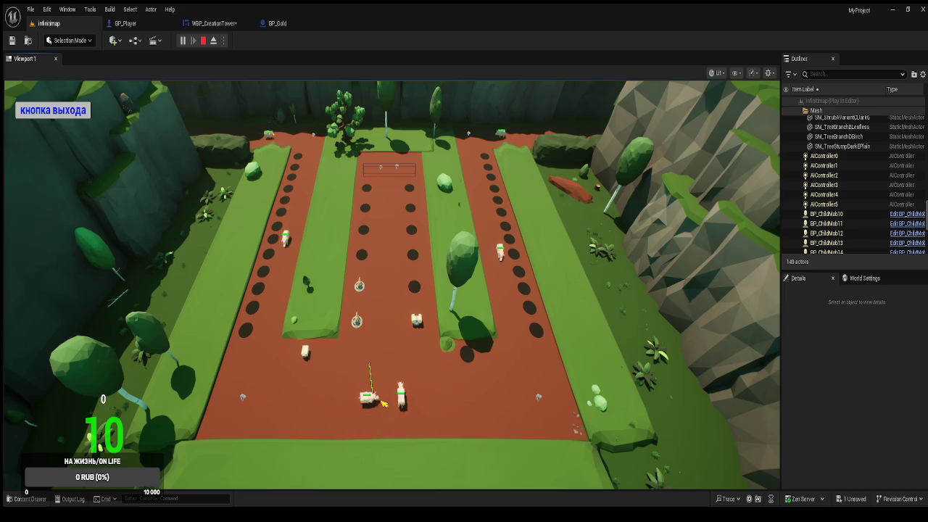
mouse_move(418, 326)
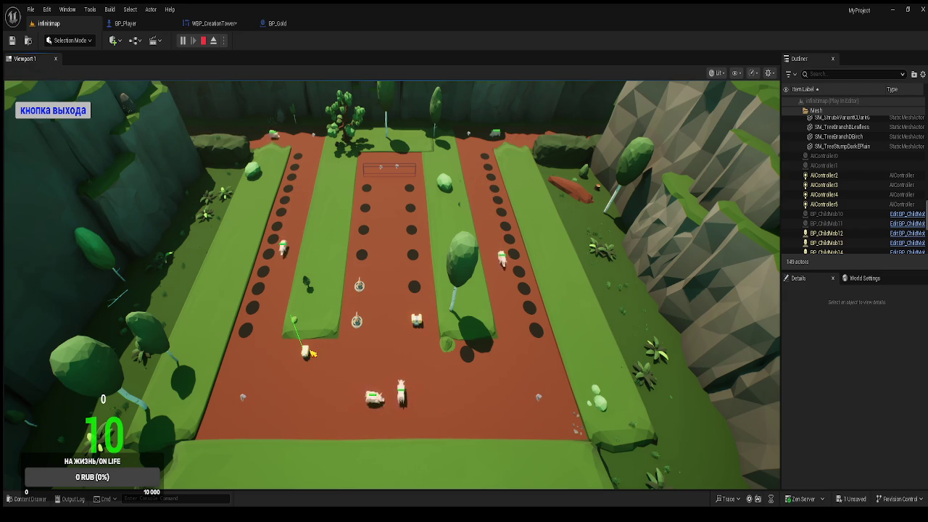
mouse_move(359, 322)
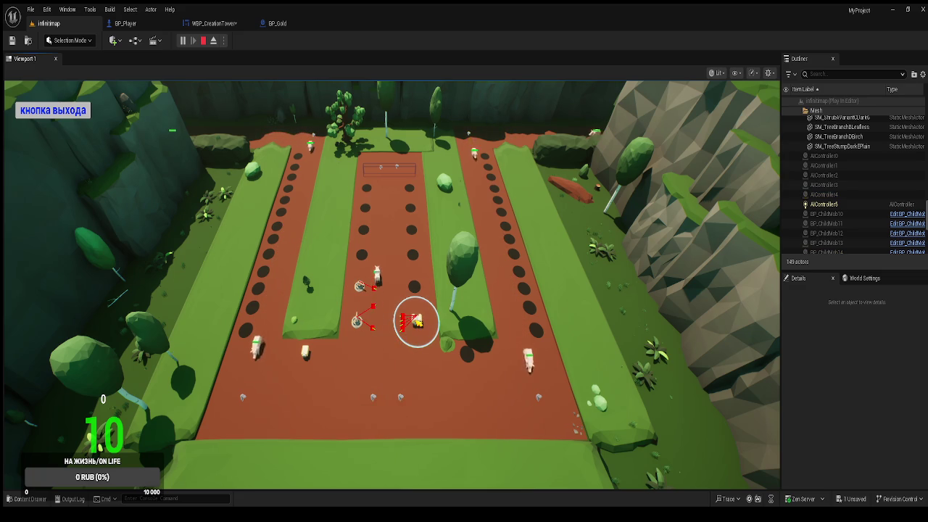
left_click(85, 110)
Step: Survey the map layout, select the SM_Ground4mFlatGroundA3 ground strip, and start a new play test
scroll(477, 308, "up", 3)
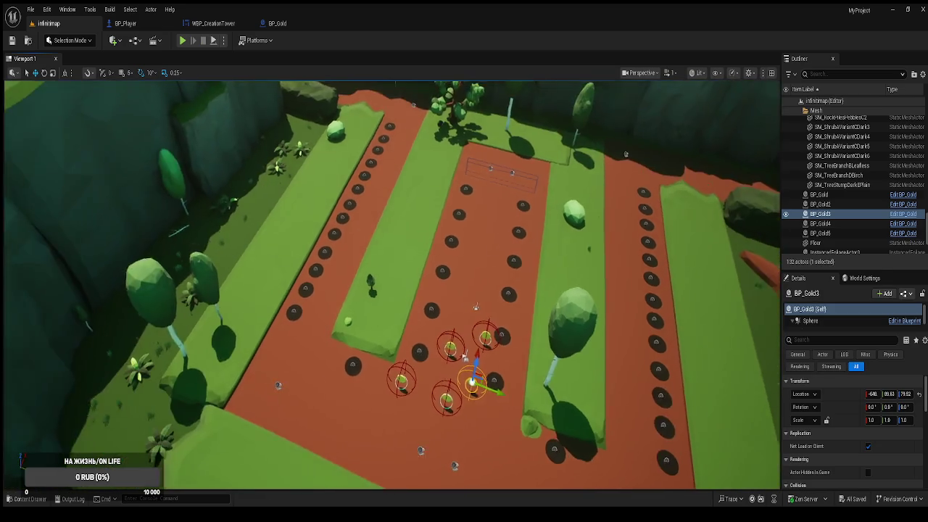
scroll(476, 307, "down", 5)
scroll(359, 258, "up", 5)
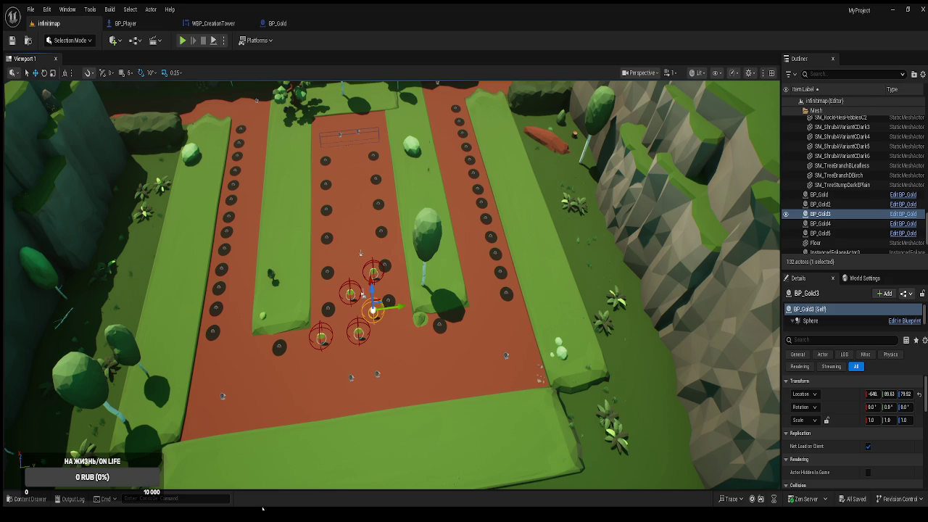
left_click_drag(222, 68, 222, 67)
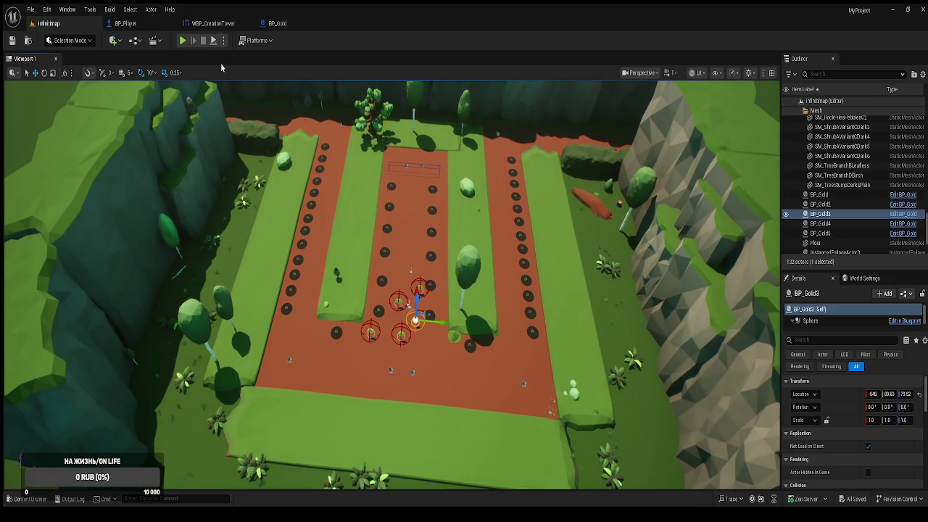
left_click(300, 107)
left_click_drag(300, 107, 300, 188)
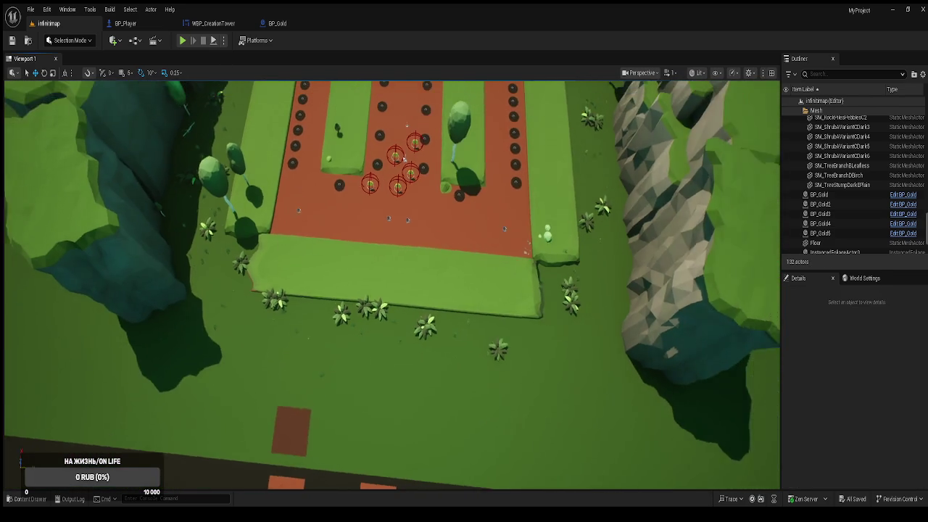
scroll(404, 160, "down", 5)
left_click(379, 193)
scroll(380, 192, "up", 3)
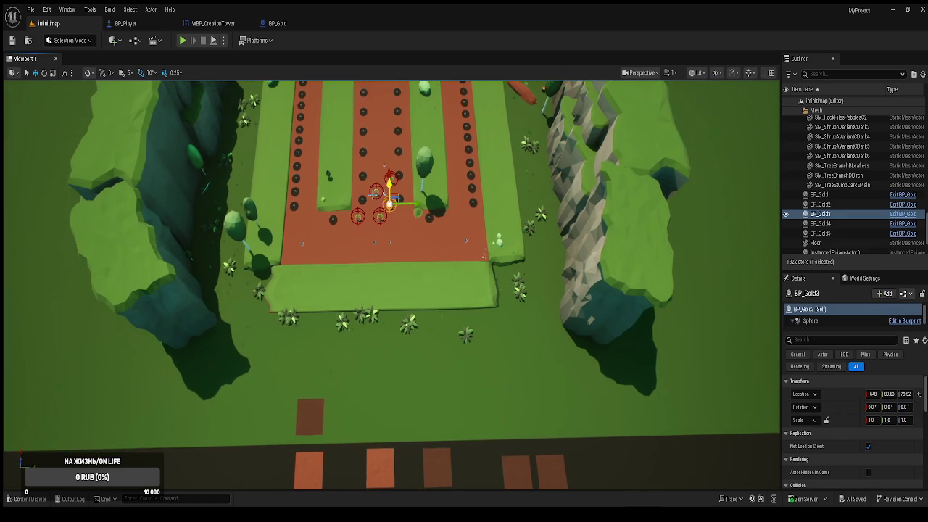
left_click(379, 246)
mouse_move(388, 259)
left_mouse_down()
mouse_move(395, 472)
mouse_move(402, 322)
mouse_move(401, 370)
mouse_move(394, 258)
left_mouse_up()
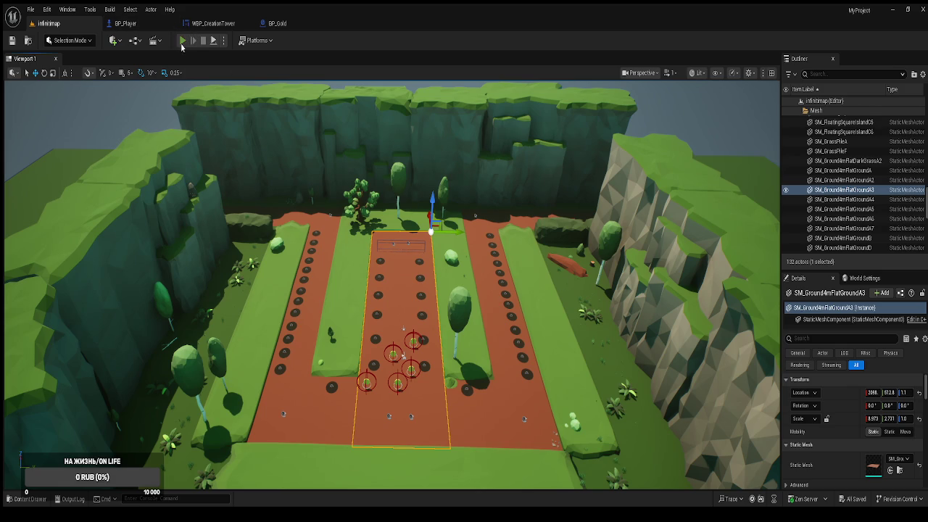
left_click(183, 41)
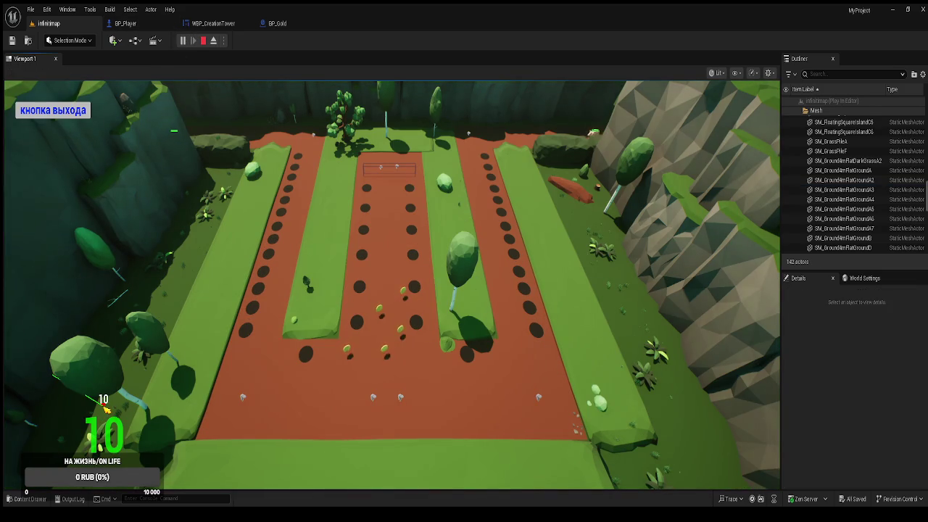
Step: Buy a tower at a ground hole in play mode, stop the test, and return to WBP_CreationTower
left_click(306, 354)
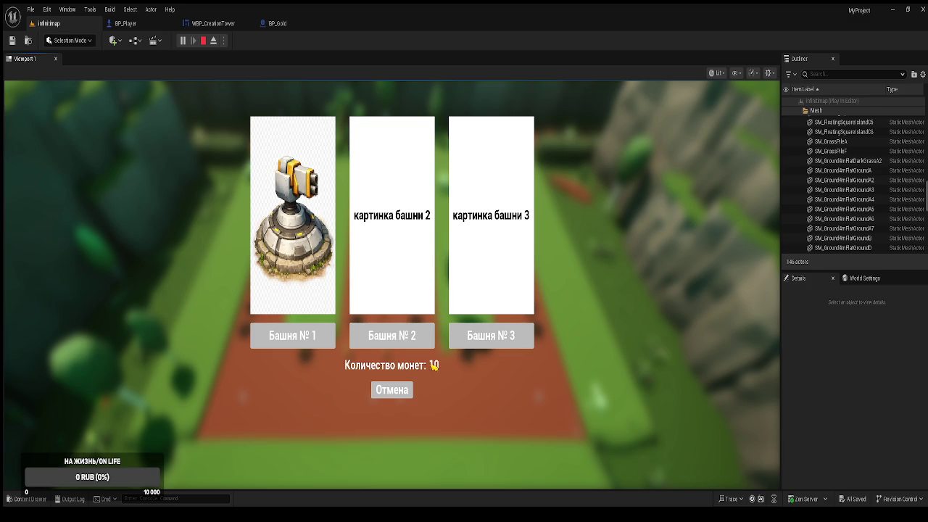
left_click(470, 339)
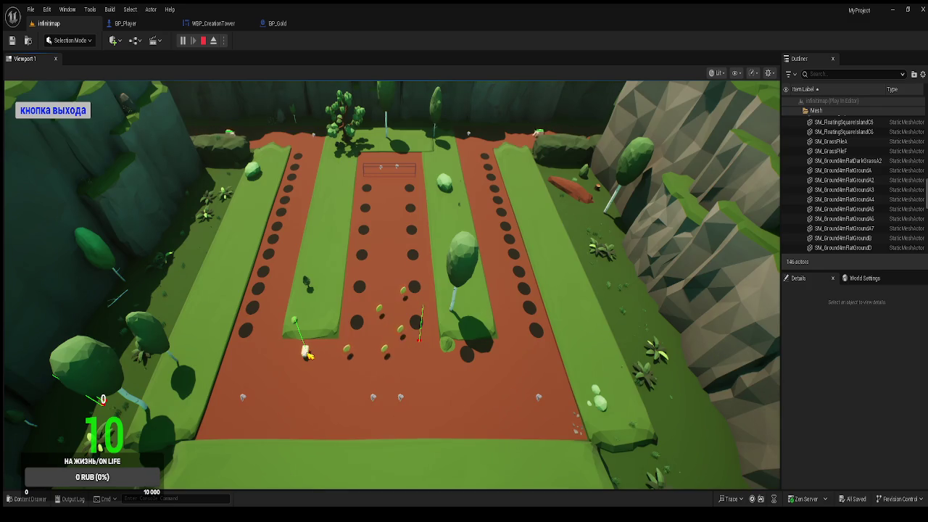
left_click(82, 120)
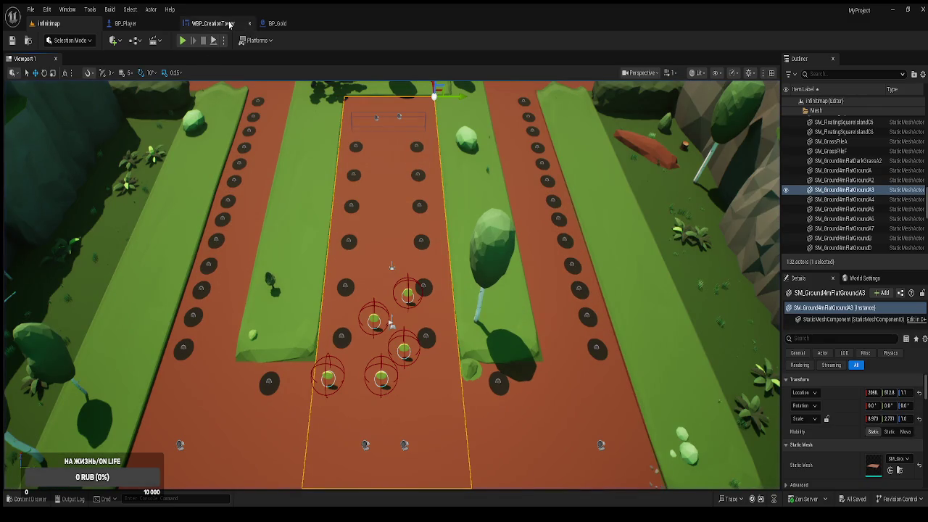
left_click(217, 25)
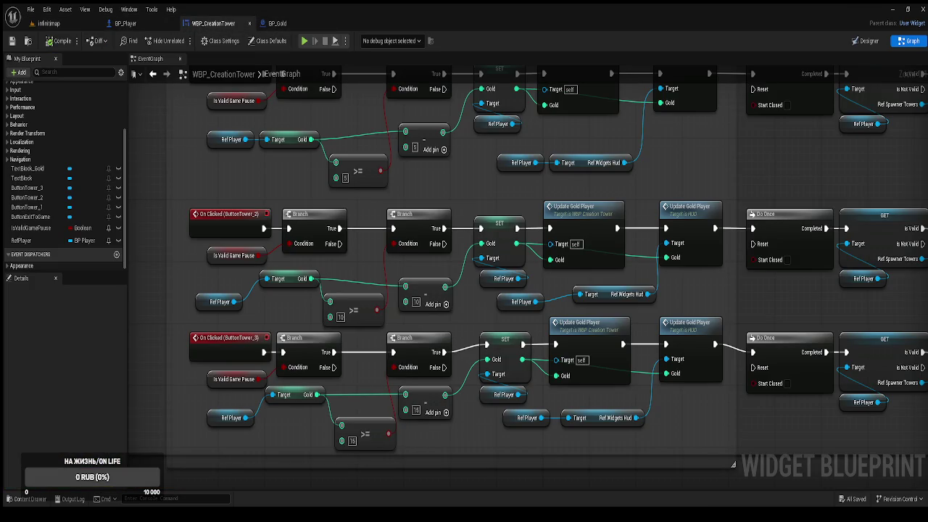
Step: Show WBP_CreationTower in the Designer view, fitted to the whole widget
left_click(865, 41)
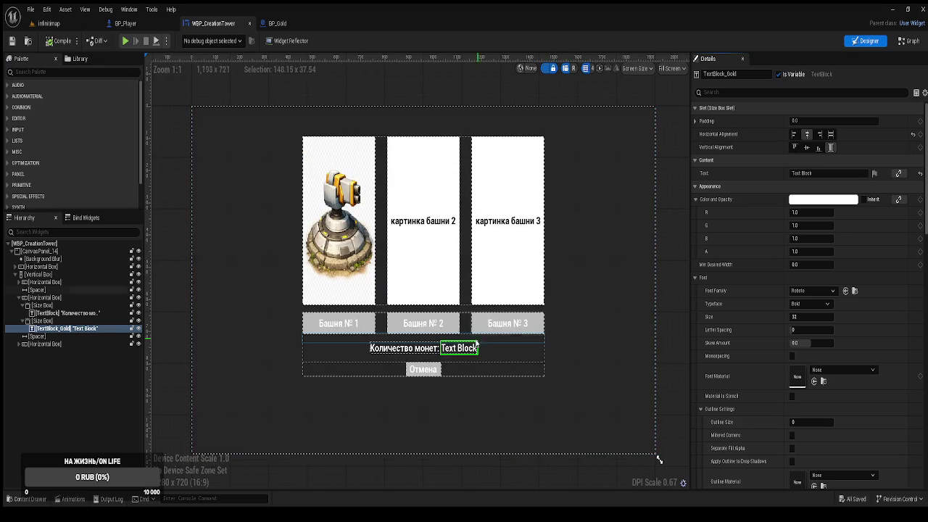
scroll(453, 347, "up", 4)
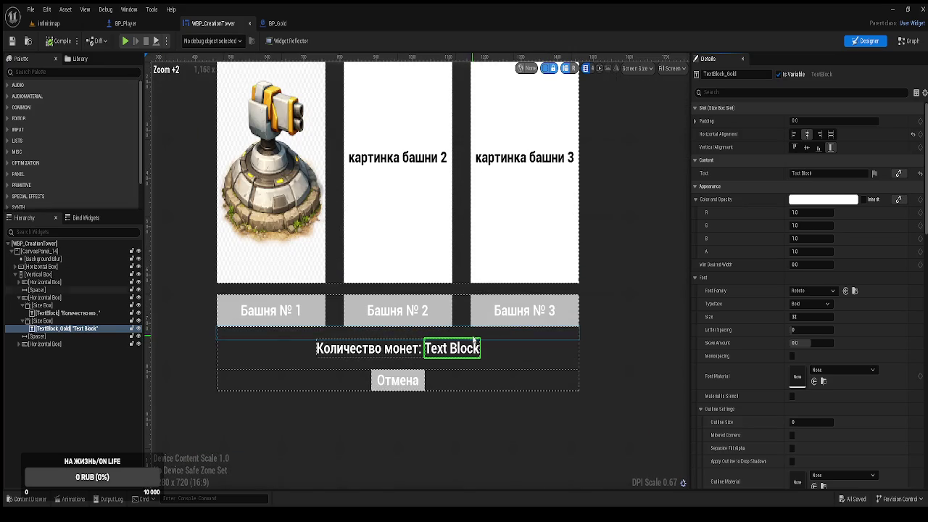
left_click(16, 275)
left_click(41, 266)
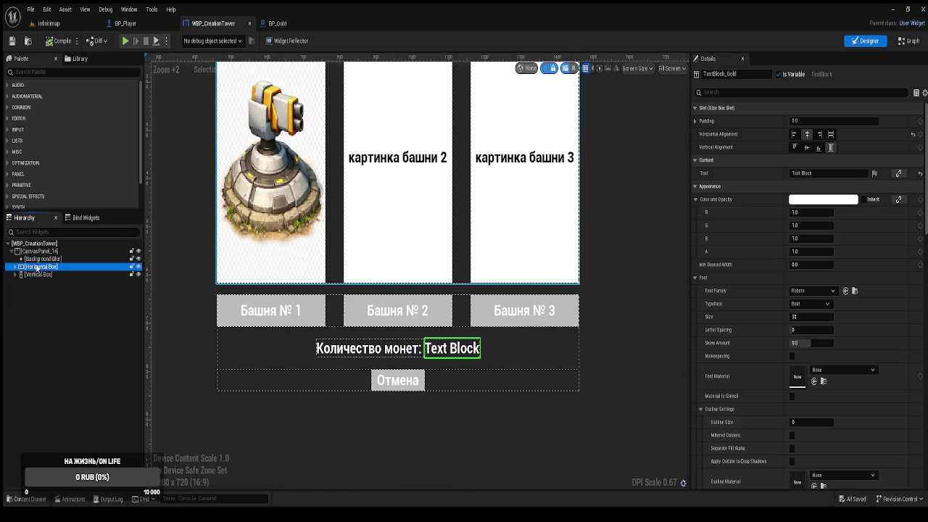
scroll(262, 367, "down", 1)
scroll(262, 367, "down", 1)
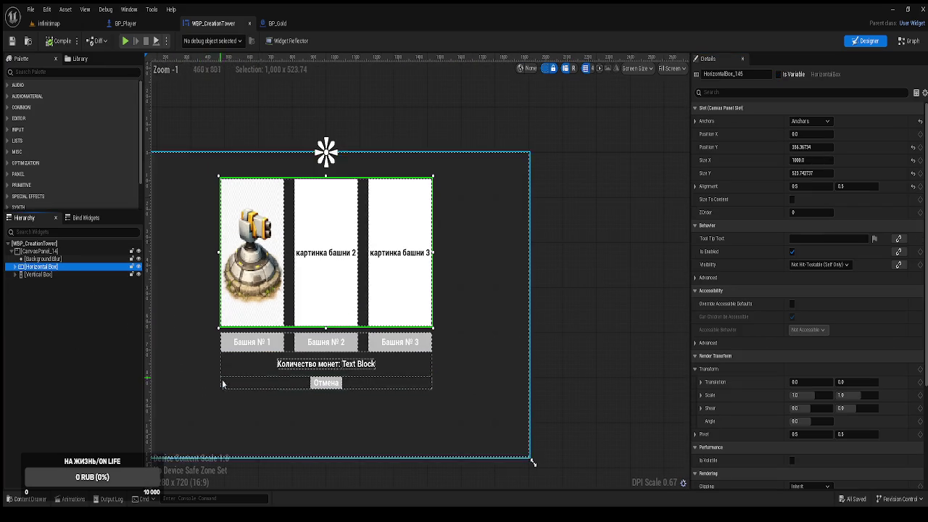
scroll(175, 372, "up", 1)
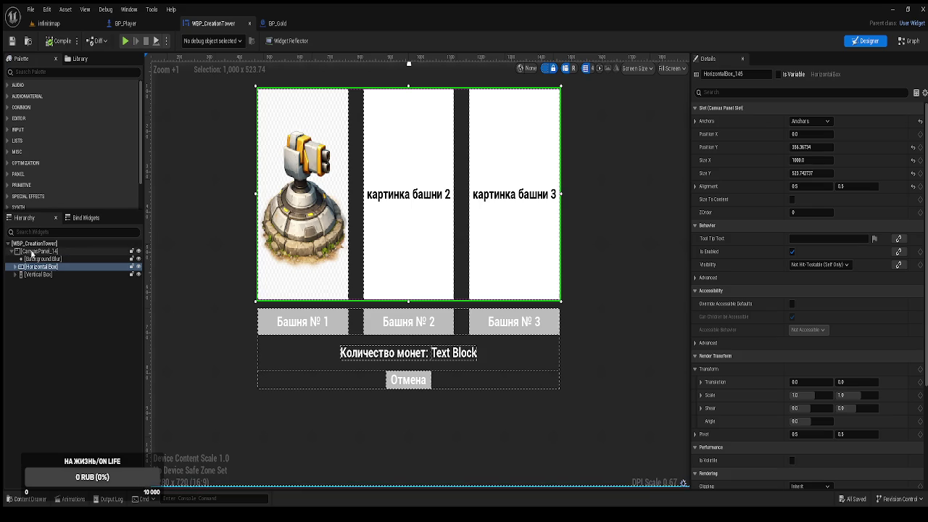
key("Home")
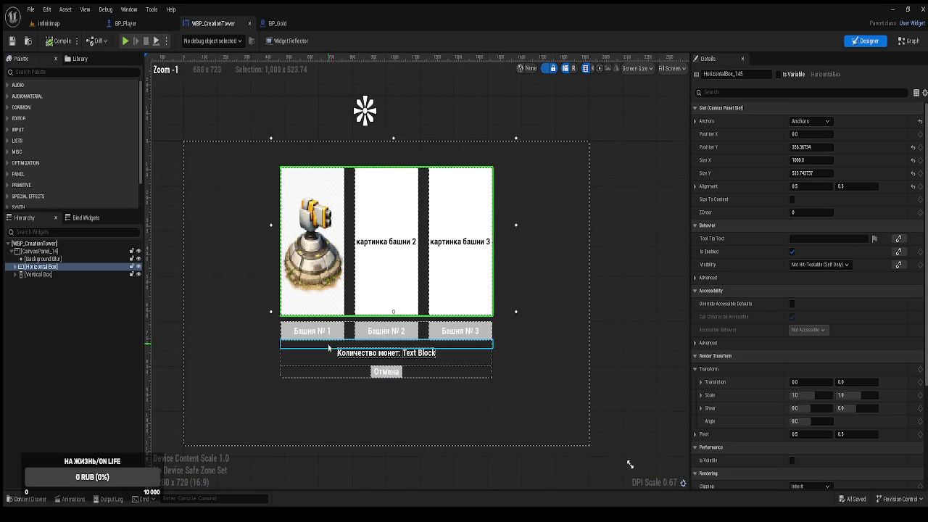
Step: Step through the Horizontal Box, Background Blur and Vertical Box layers, ending on the tower button row
left_click(36, 276)
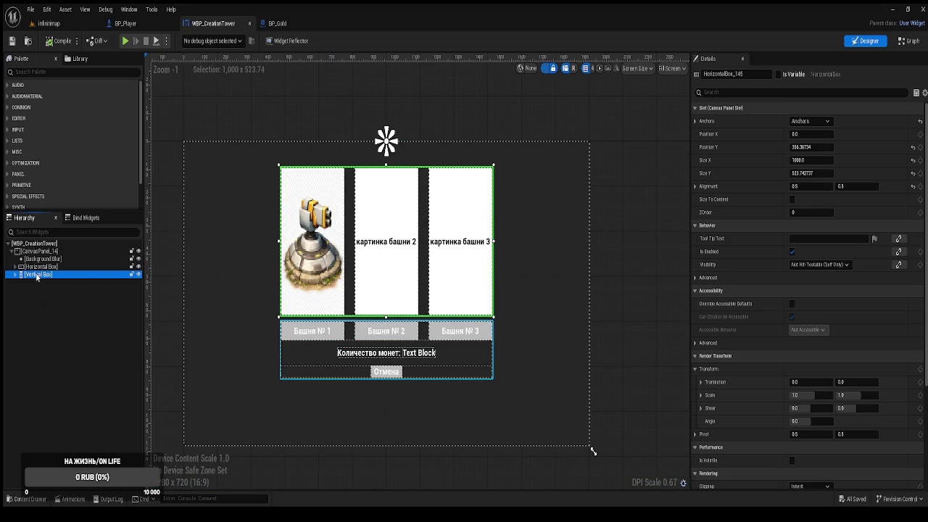
left_click(36, 267)
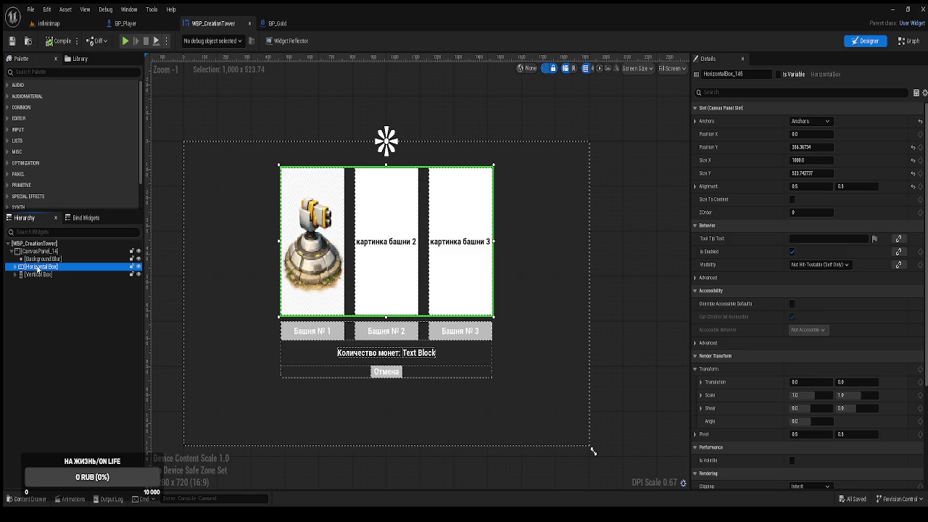
left_click(37, 260)
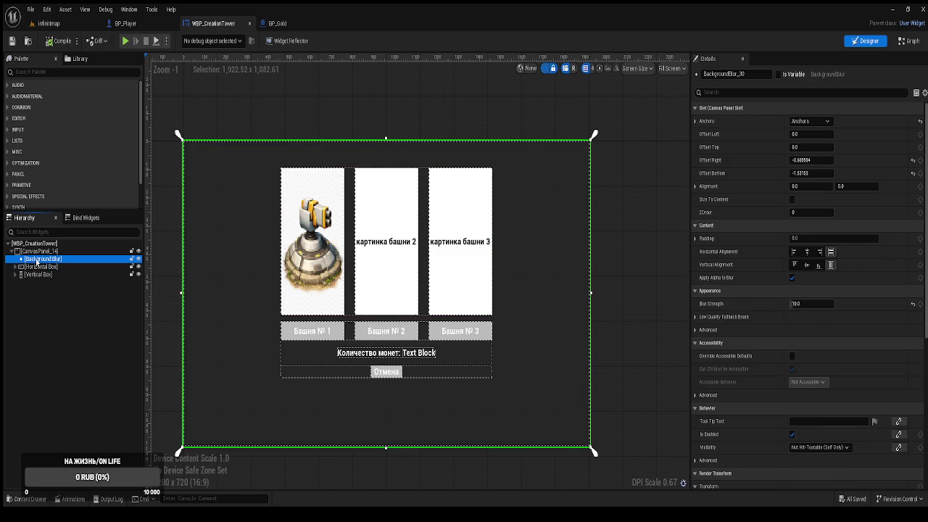
left_click(34, 267)
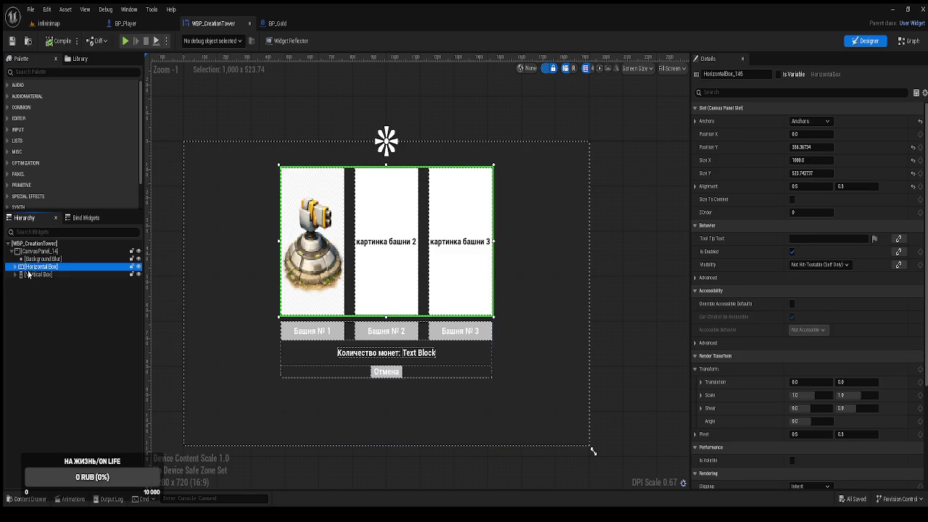
left_click(29, 274)
left_click(16, 275)
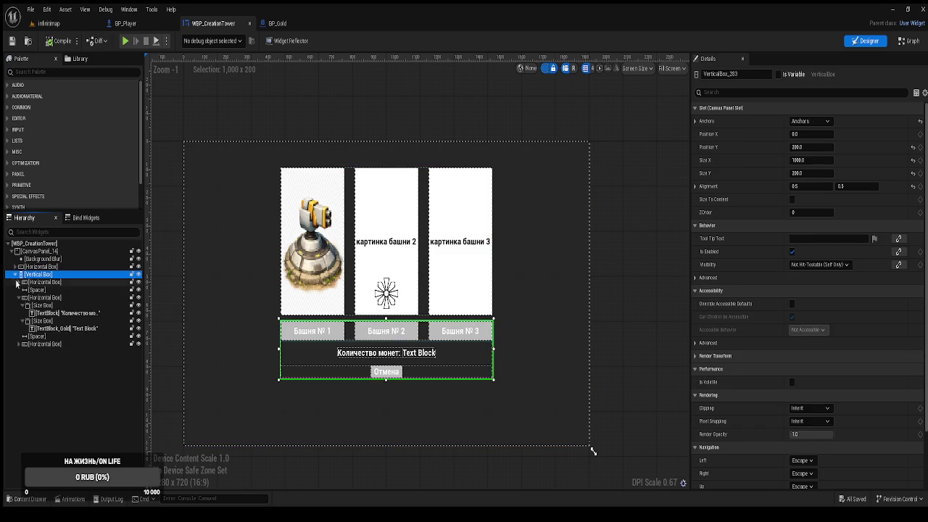
left_click(19, 298)
left_click(37, 283)
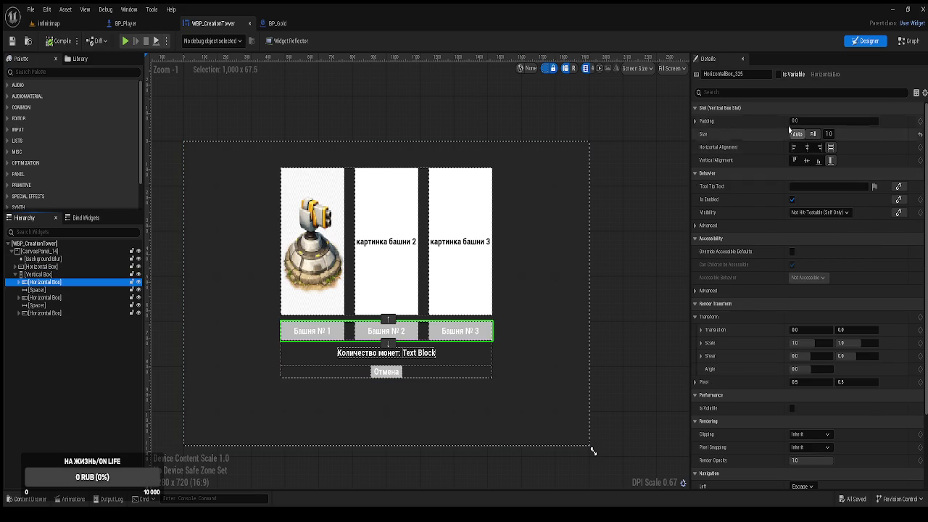
Step: Rename the boxes HorizontalBox_buttom and HorizontalBox_text, and begin renaming the Отмена row's box
left_click_drag(734, 75, 772, 77)
type("button")
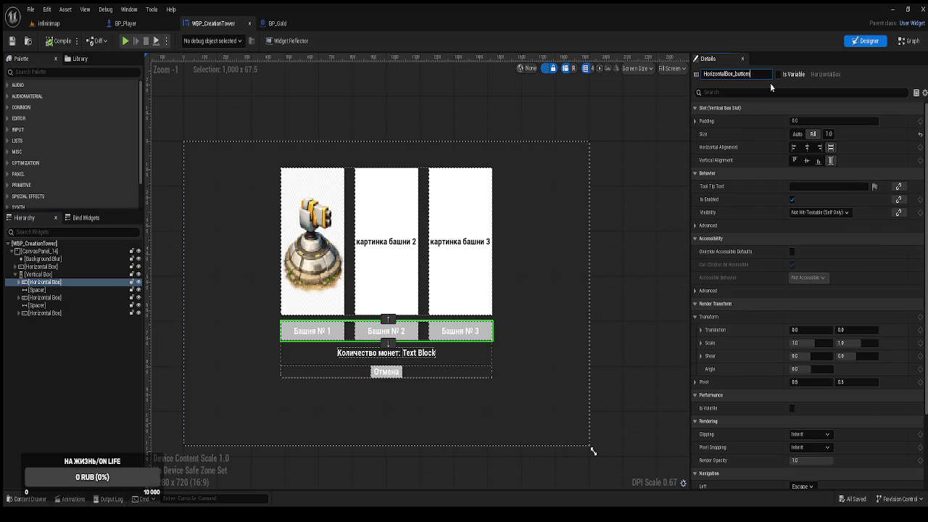
key("Return")
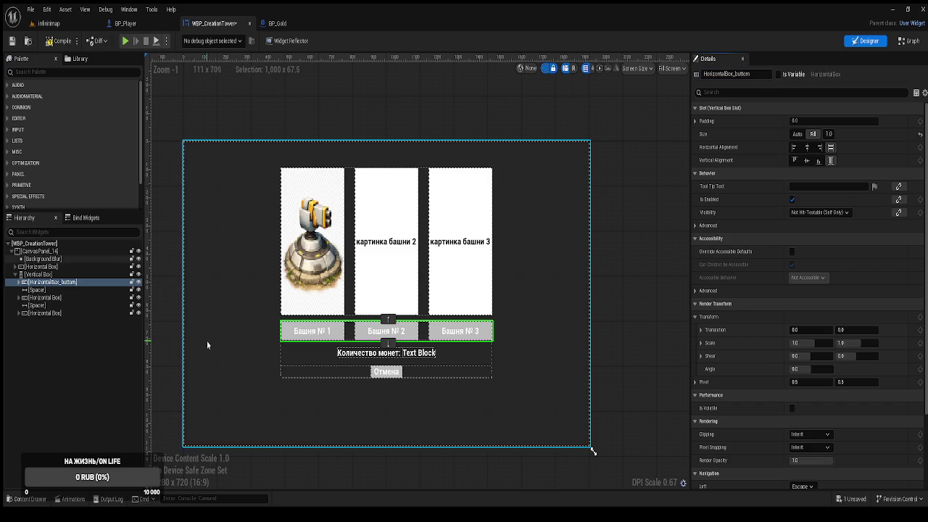
left_click(64, 297)
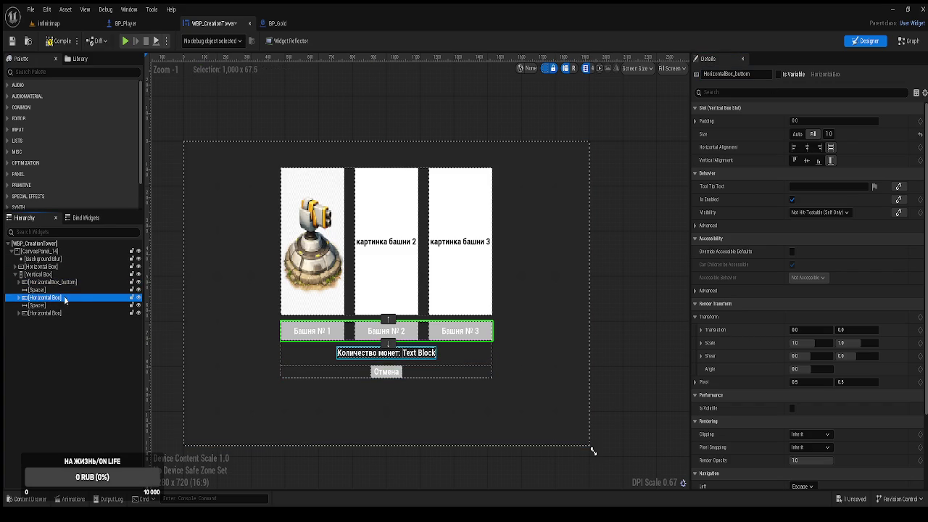
left_click(737, 75)
left_click_drag(736, 75, 792, 78)
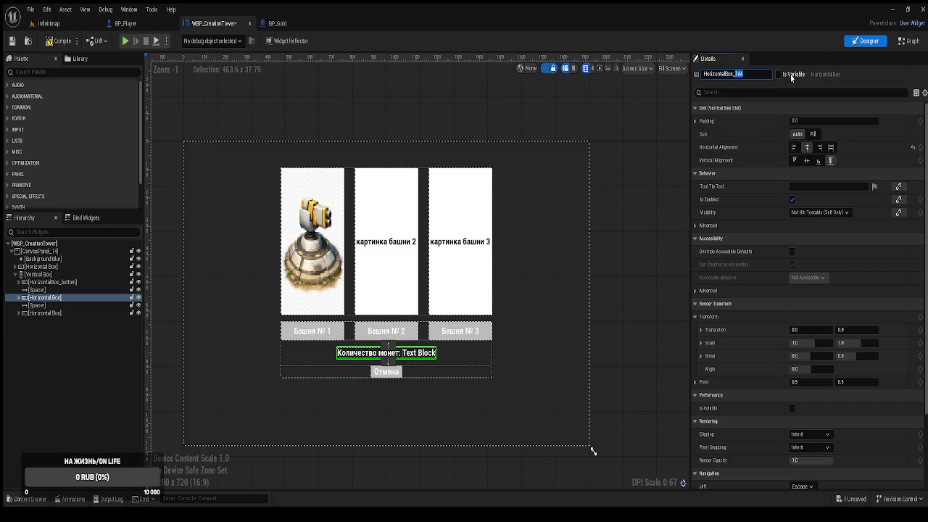
type("text")
key("Return")
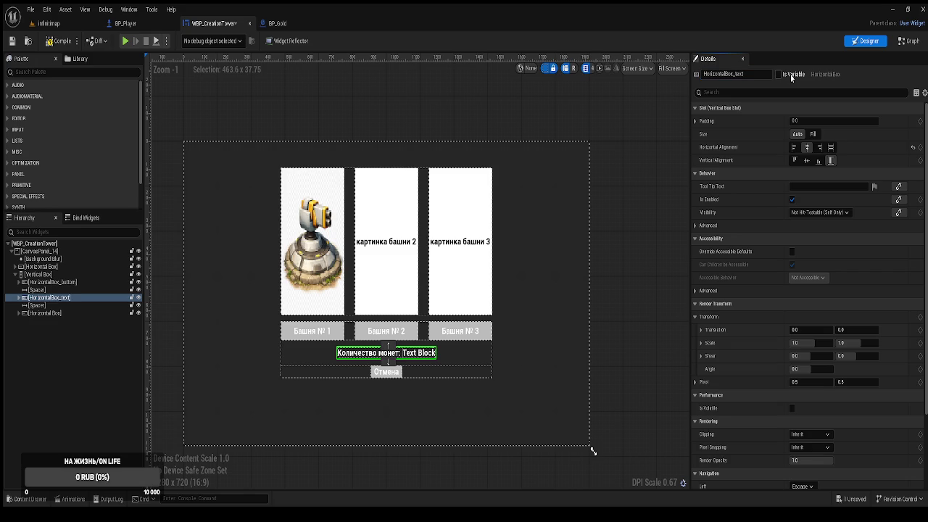
left_click(46, 313)
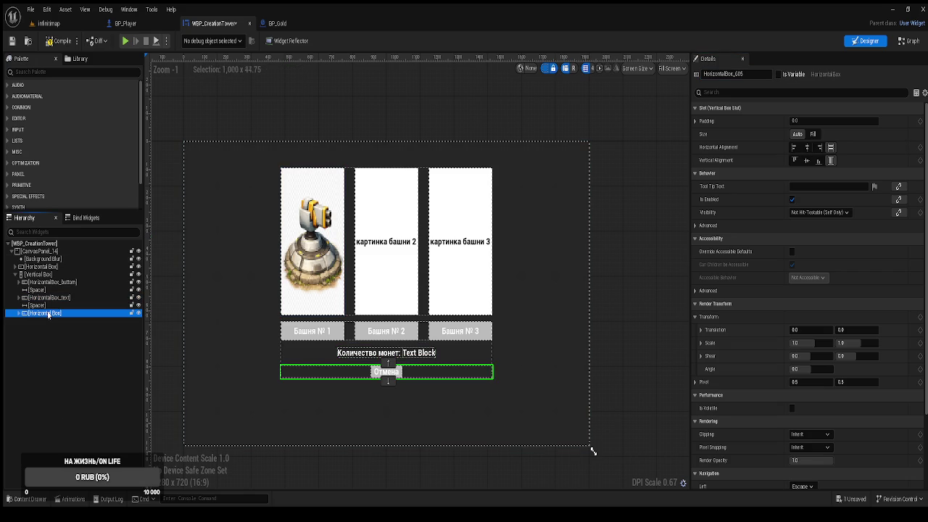
left_click(738, 73)
type("butto")
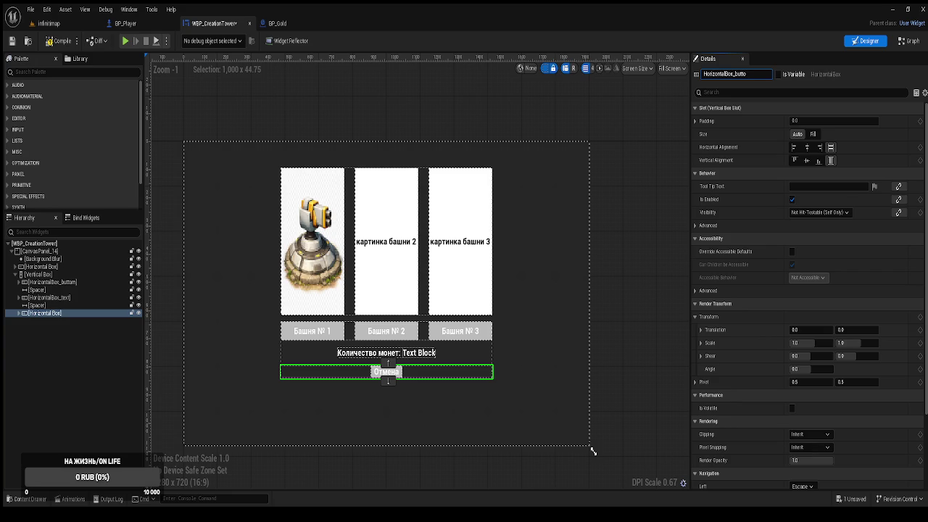
Step: Continue giving the Отмена row's Horizontal Box a button name
scroll(420, 404, "up", 1)
Step: Name the Отмена row's box HorizontalBox_button_Exite and expand HorizontalBox_buttom's children
scroll(347, 384, "up", 1)
scroll(397, 425, "down", 1)
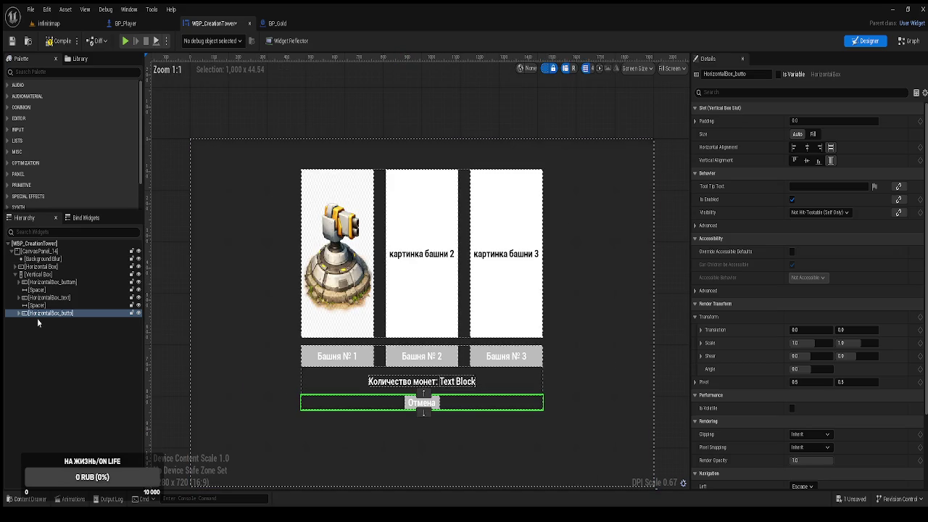
left_click(751, 75)
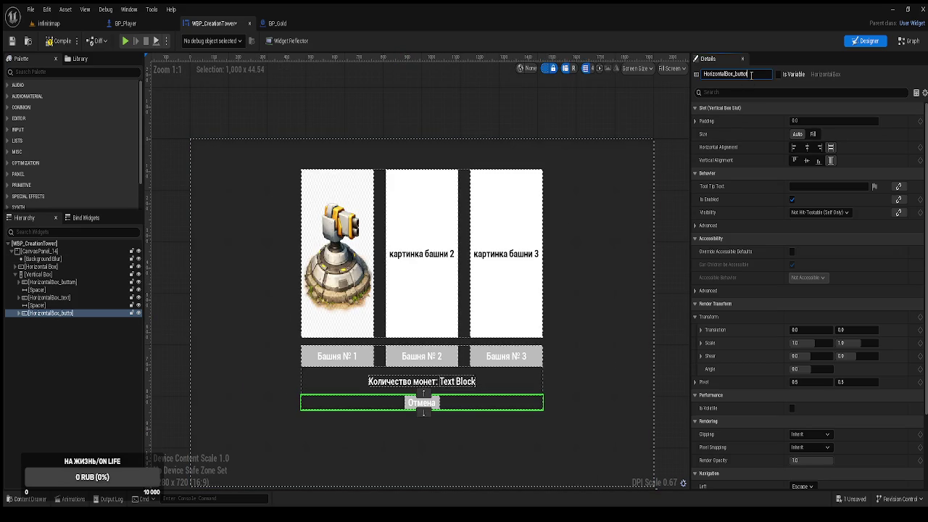
type("B")
key("Return")
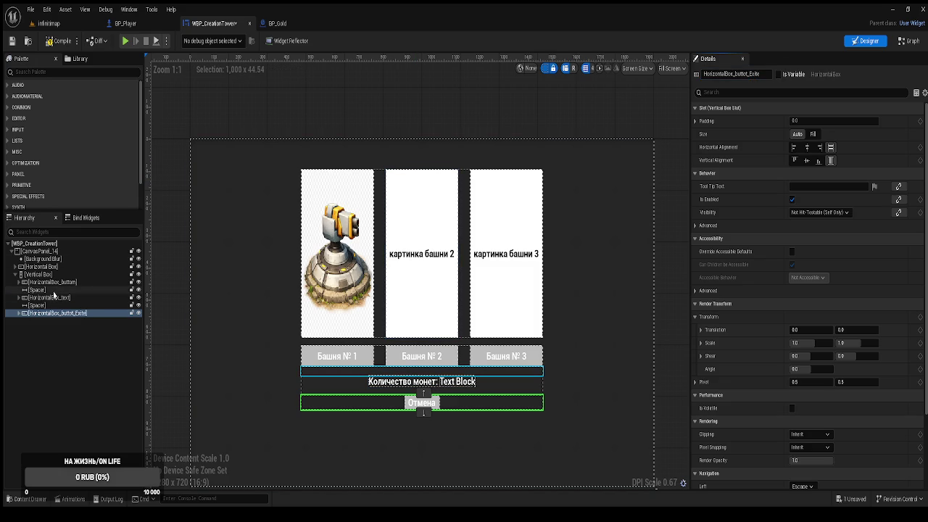
left_click(19, 287)
left_click(19, 287)
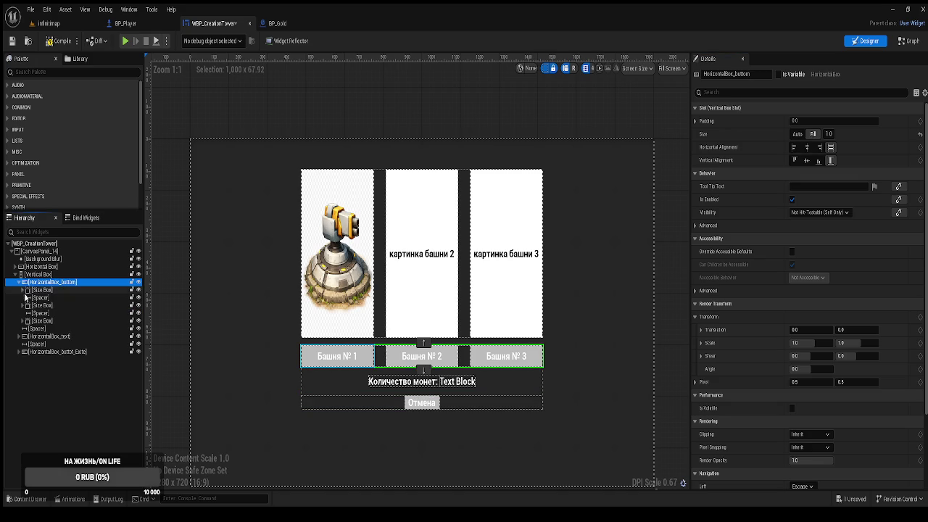
Step: Select ButtonTower_1's text label and add '(5 монет)' to its text
left_click(23, 290)
left_click(27, 297)
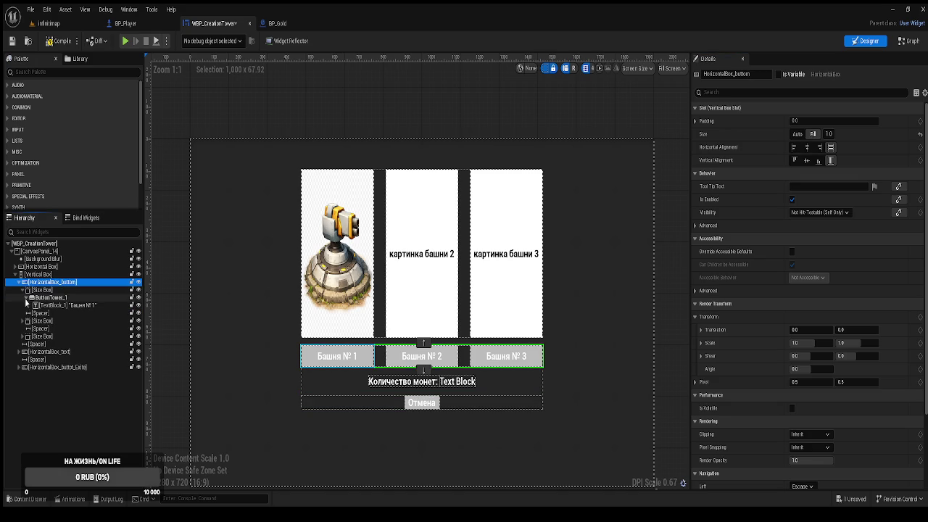
left_click(45, 306)
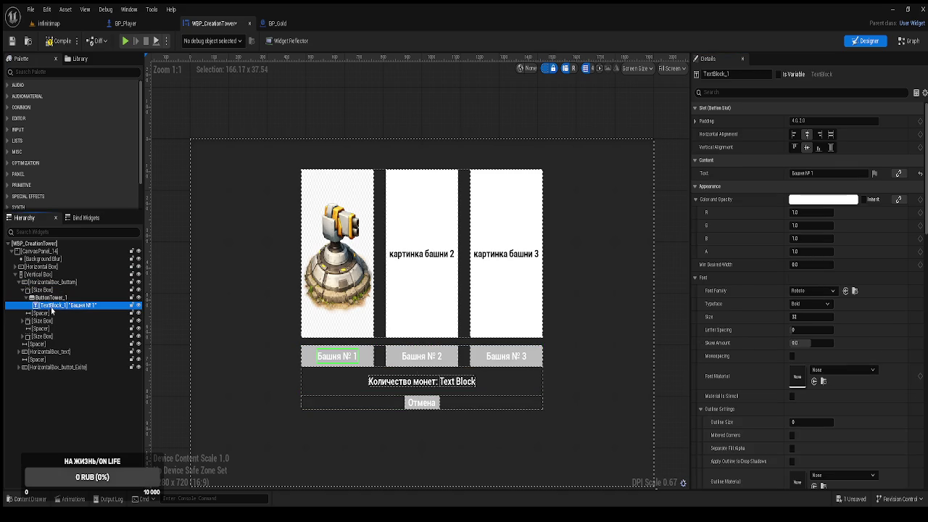
left_click(817, 174)
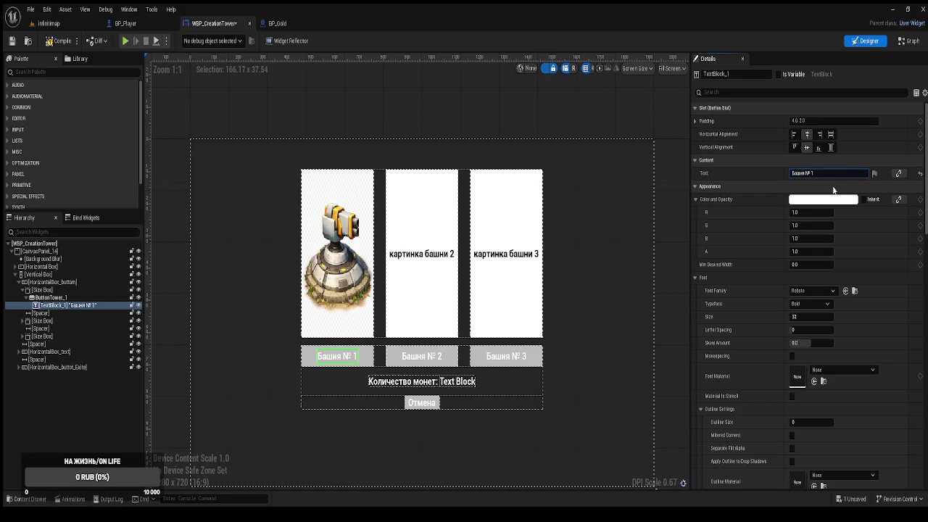
type("0")
type("5 м")
type("онет)")
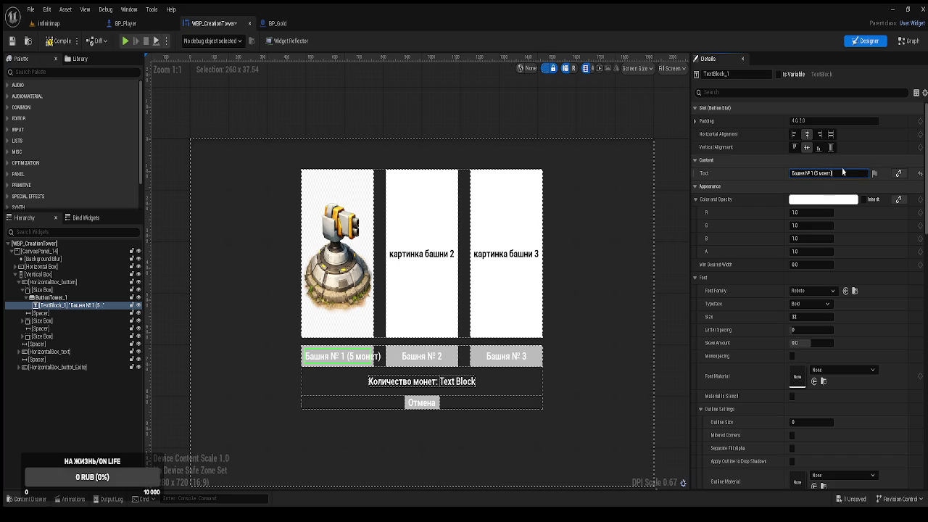
left_click(734, 173)
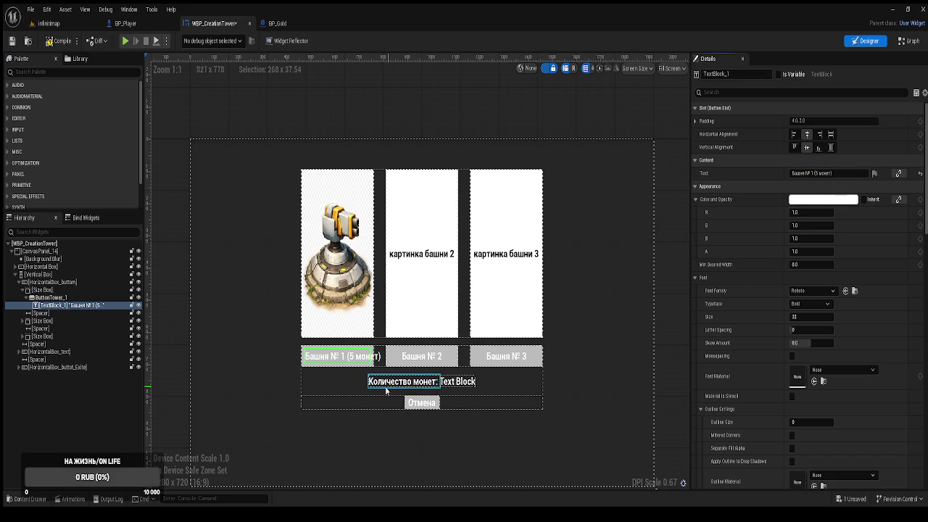
Step: Move '(5 монет)' onto a second line of the label, after briefly trying font size 24
left_click(810, 317)
type("24")
key("Return")
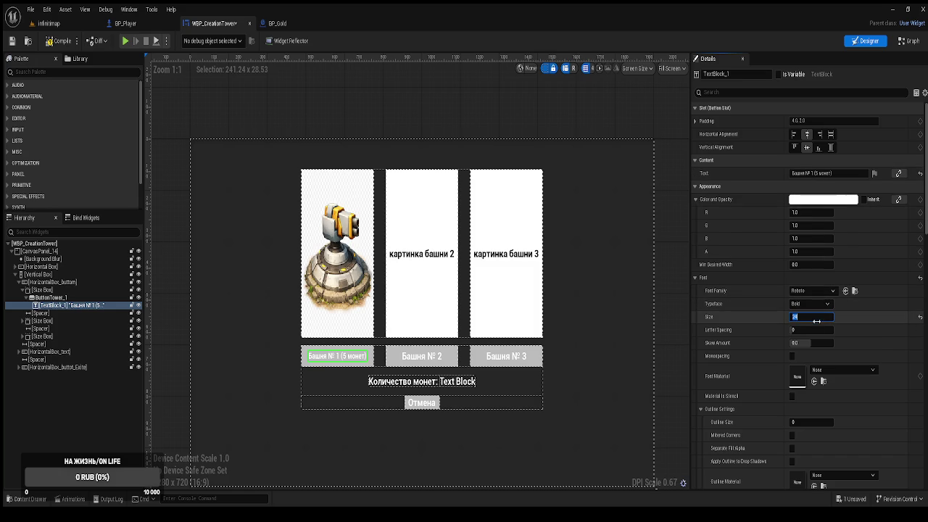
type("32")
key("Return")
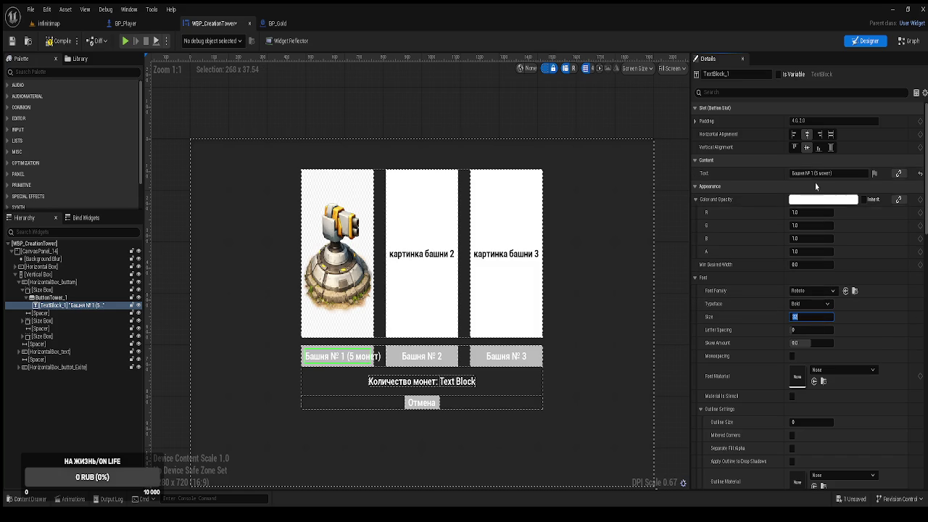
left_click(813, 174)
key("shift+Return")
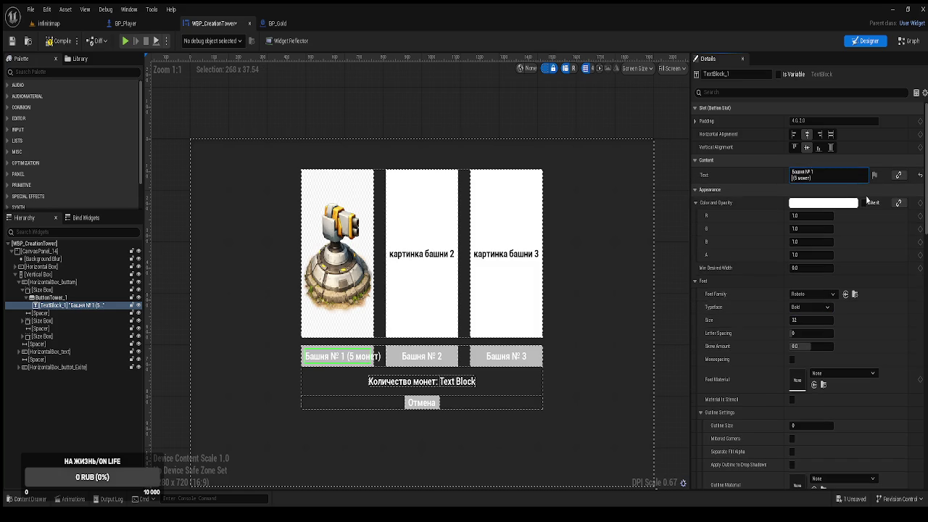
key("Return")
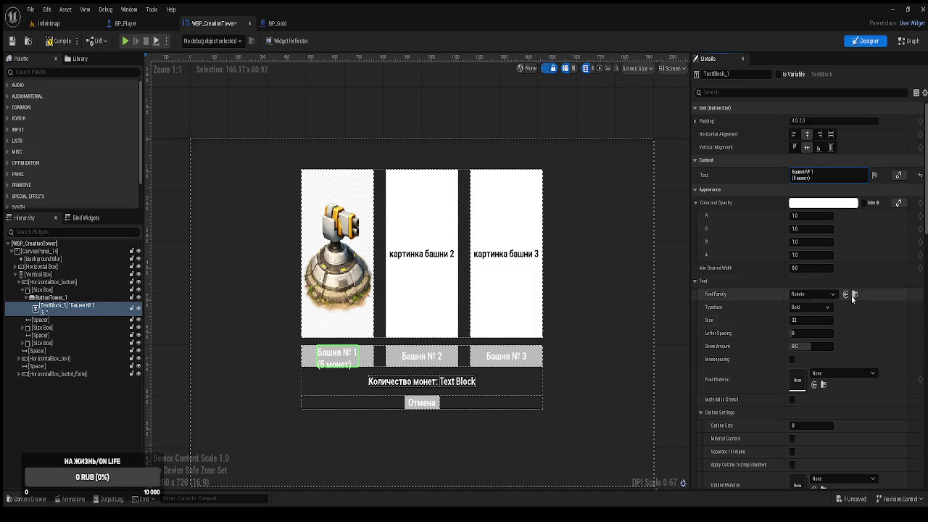
Step: Set the first tower label's font size to 28
left_click(812, 321)
type("30")
key("Return")
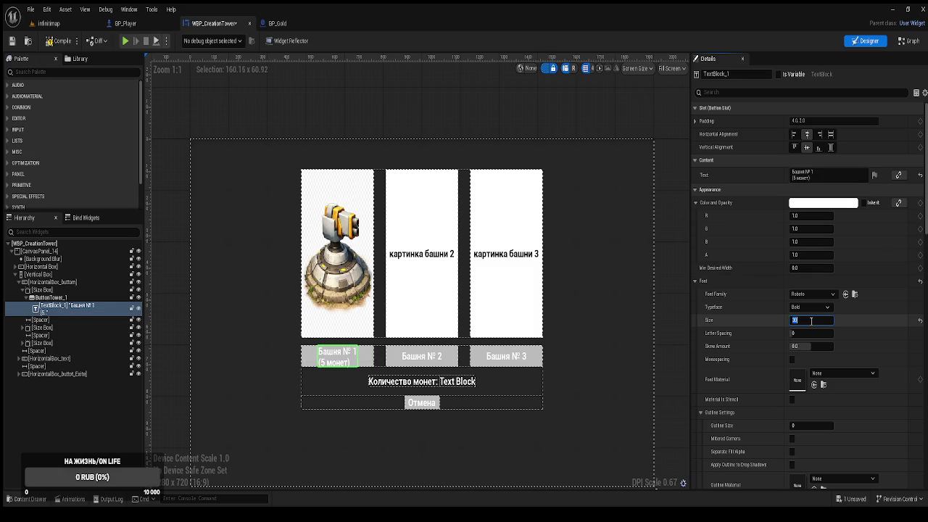
type("28")
key("Return")
type("27")
key("Return")
type("28")
key("Return")
left_click(174, 287)
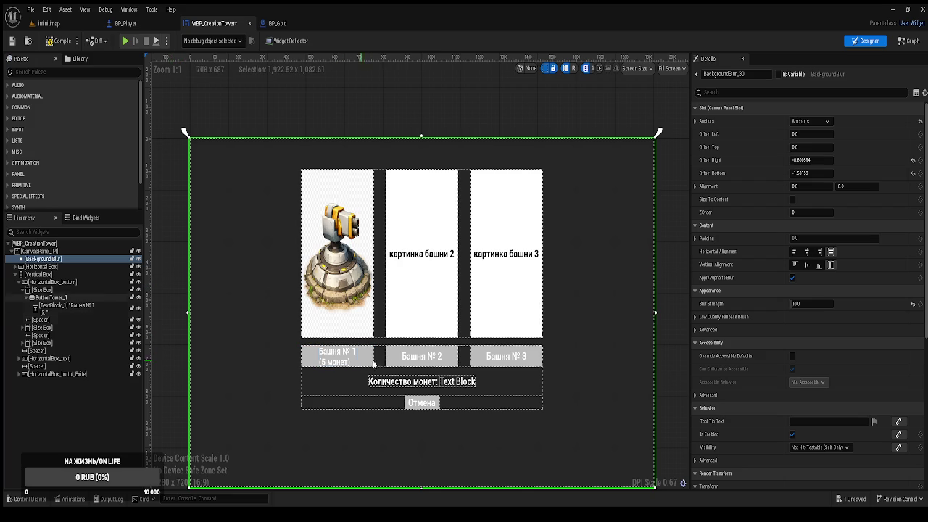
left_click(422, 365)
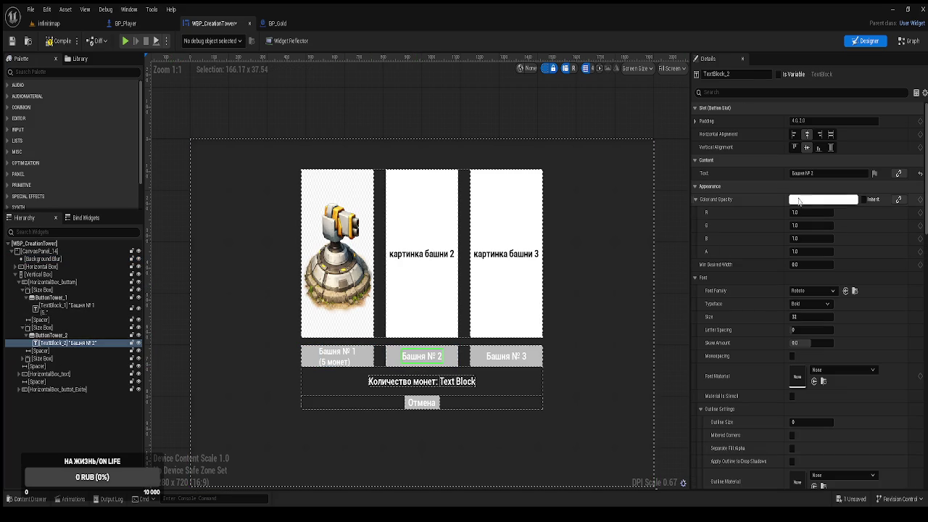
Step: Add '(10 монет)' as a second line on TextBlock_2 and reduce its font size
left_click(821, 174)
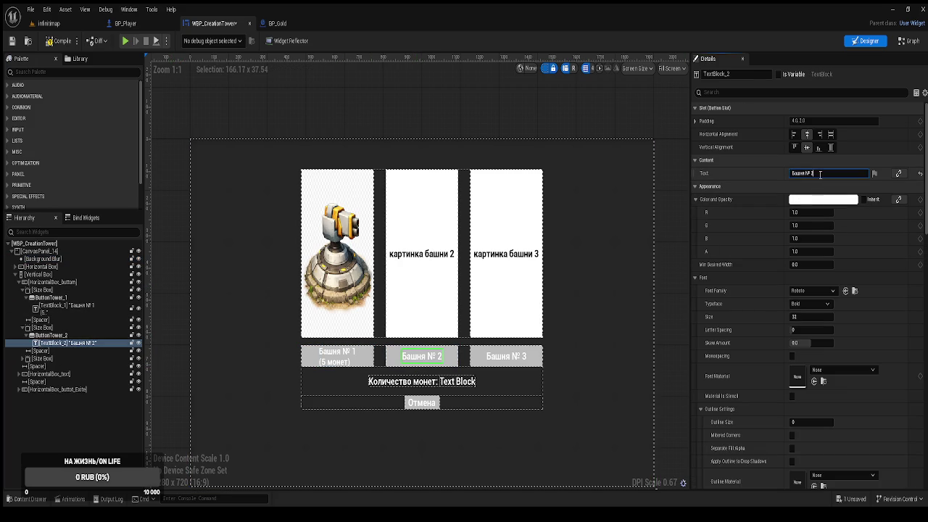
key("shift+Return")
type("(10 монет)")
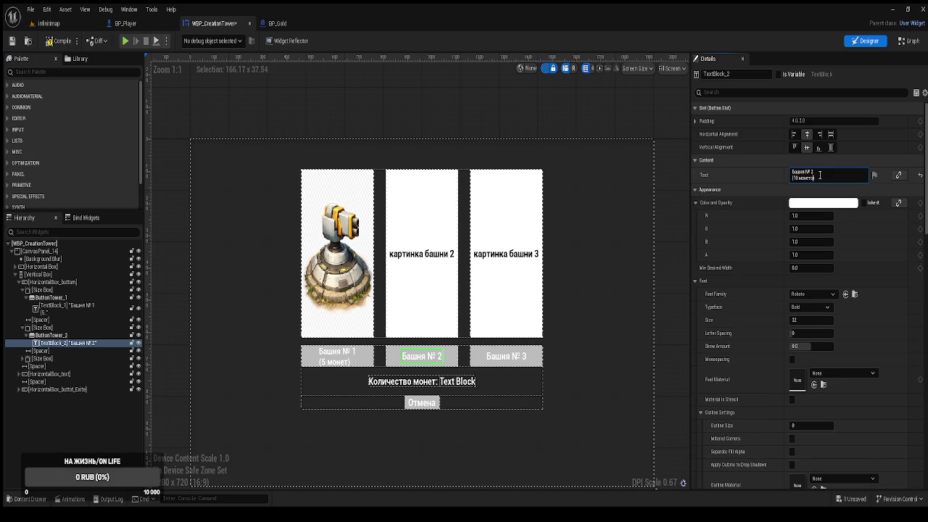
key("Return")
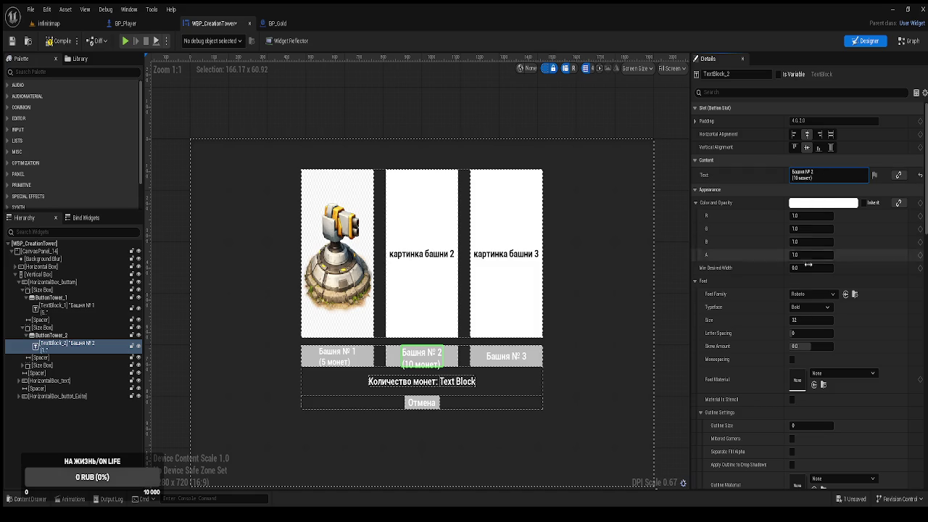
left_click(808, 321)
type("2")
key("Return")
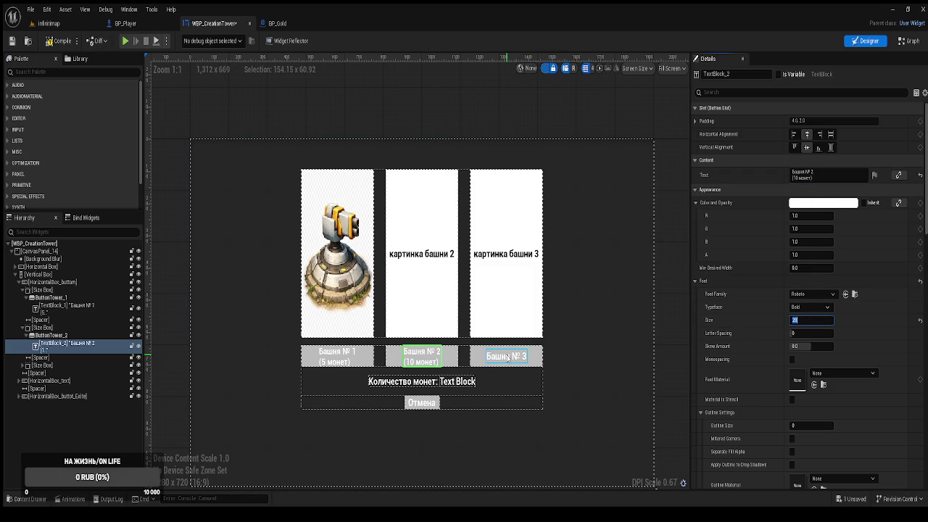
left_click(508, 356)
Step: Add a second line '(15 монет)' under 'Башня № 3' on the third button's label
left_click(820, 173)
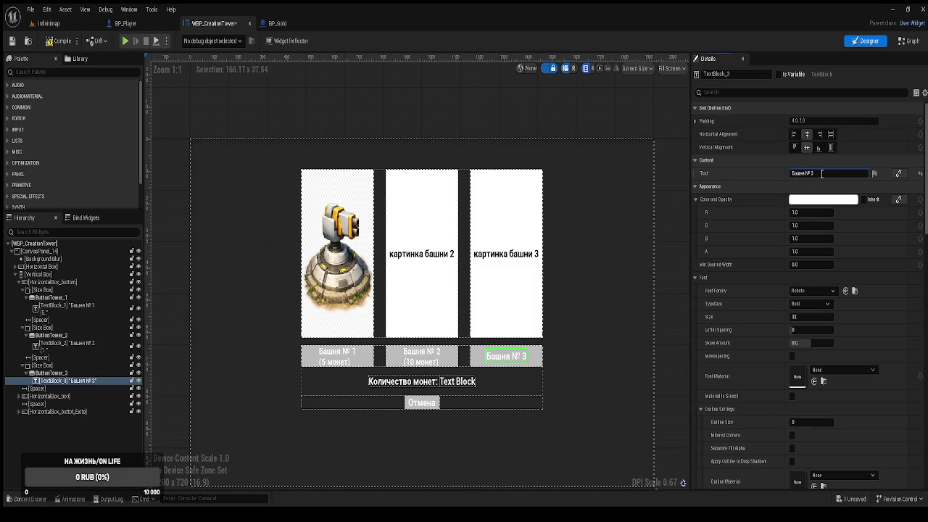
key("shift+Return")
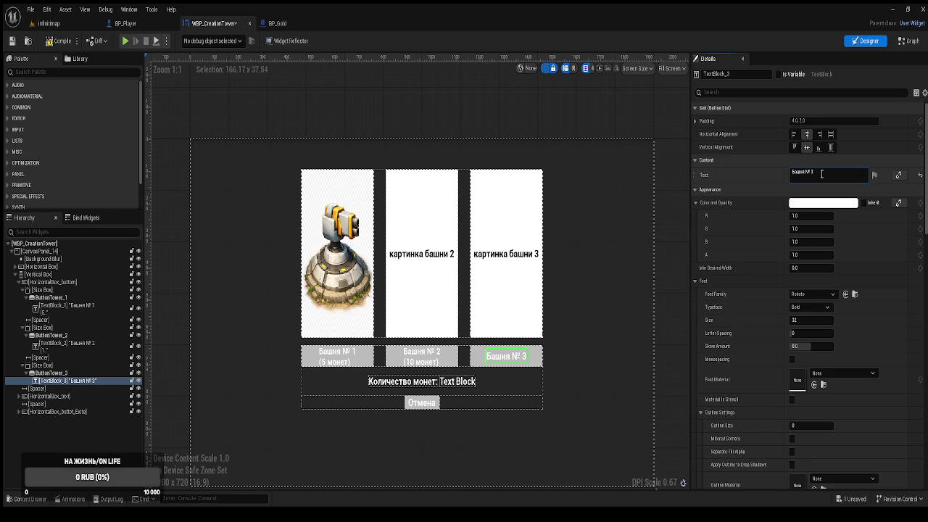
type("(15 м")
type("онет")
key("Return")
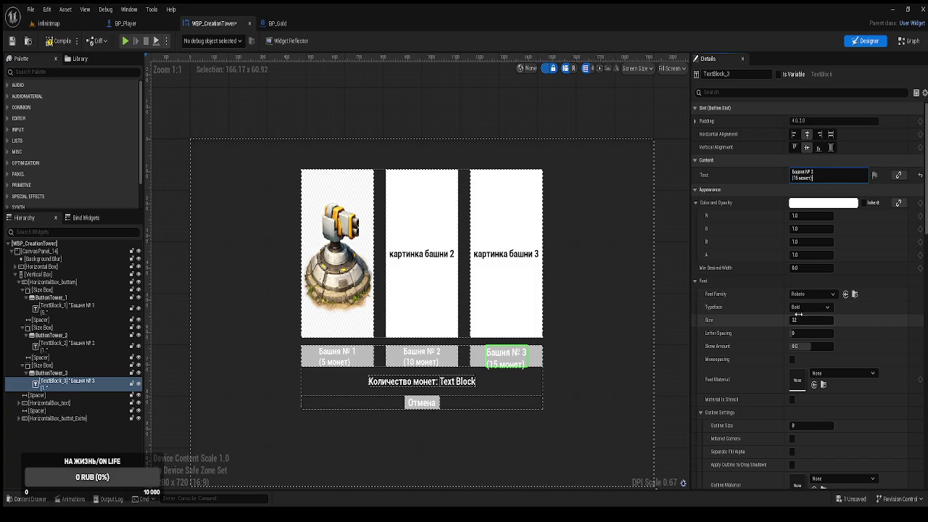
Step: Set the third label's font size to 28 and compile the widget blueprint
left_click(809, 320)
type("28")
key("Return")
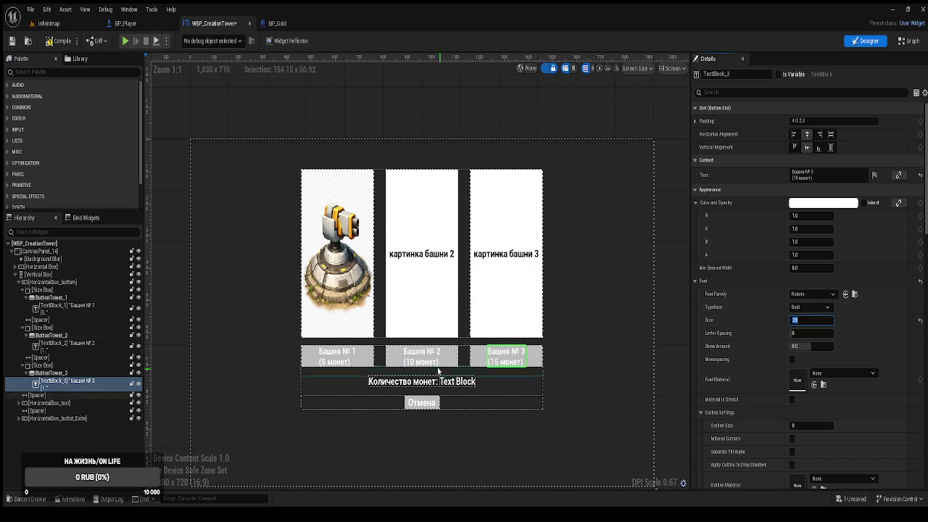
left_click(426, 362)
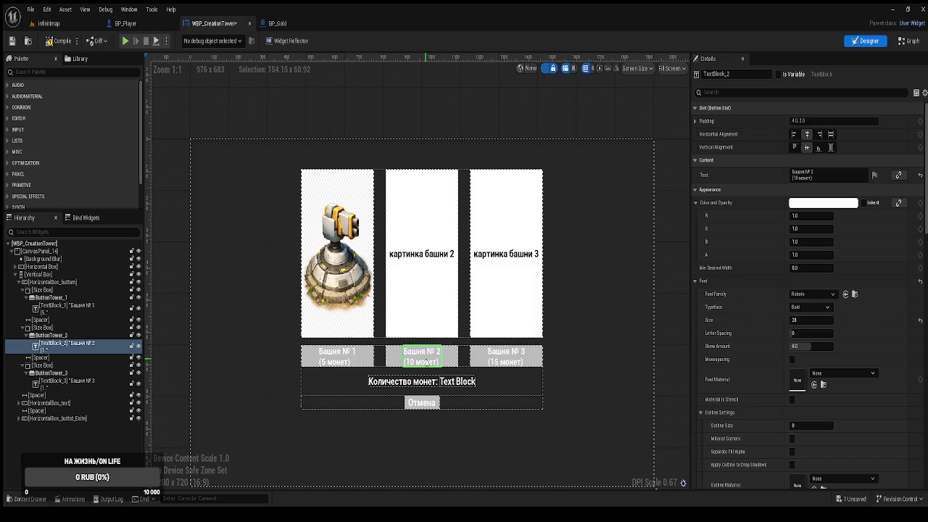
left_click(58, 41)
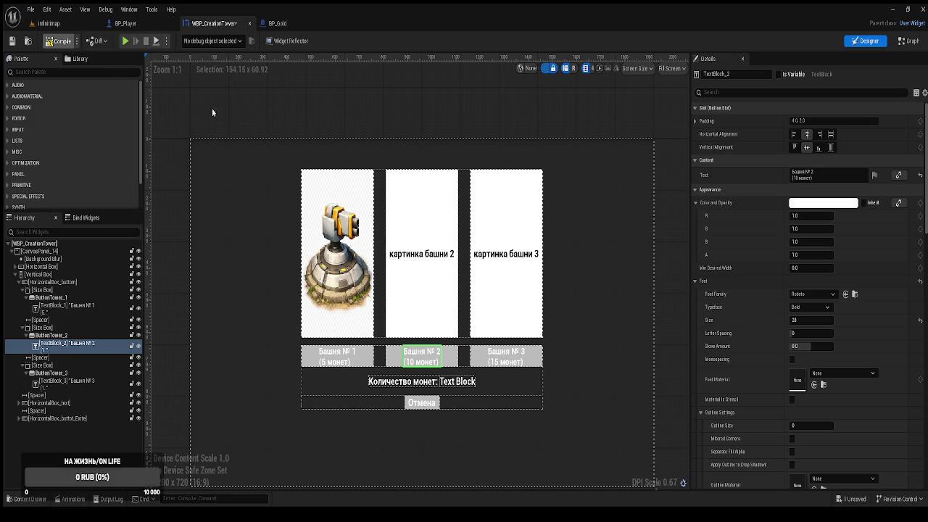
left_click(245, 116)
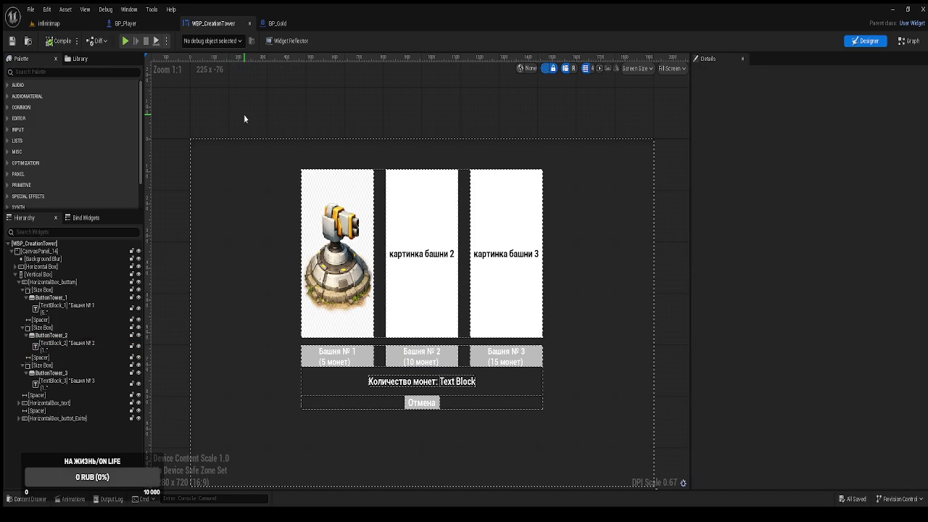
Step: Play the infinitmap level and repeatedly try buying Башня № 3 with only 10 coins
left_click(72, 24)
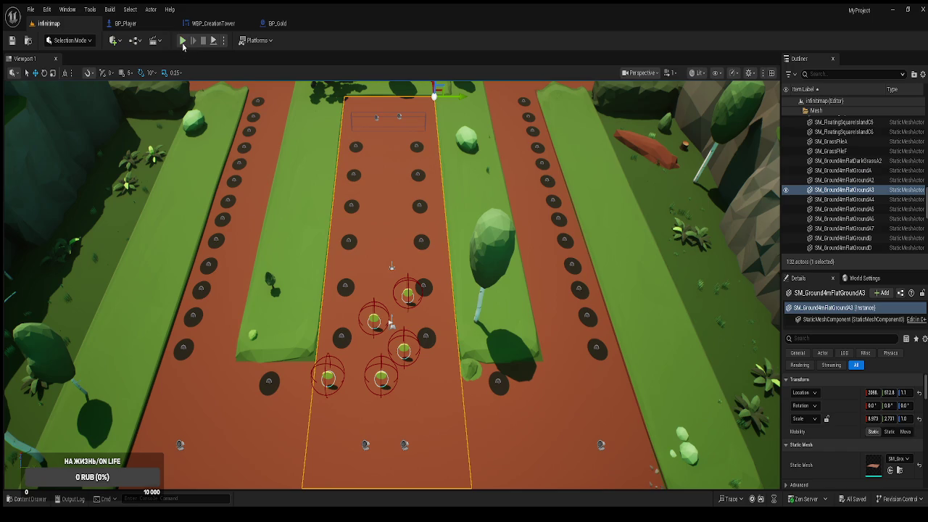
left_click(182, 41)
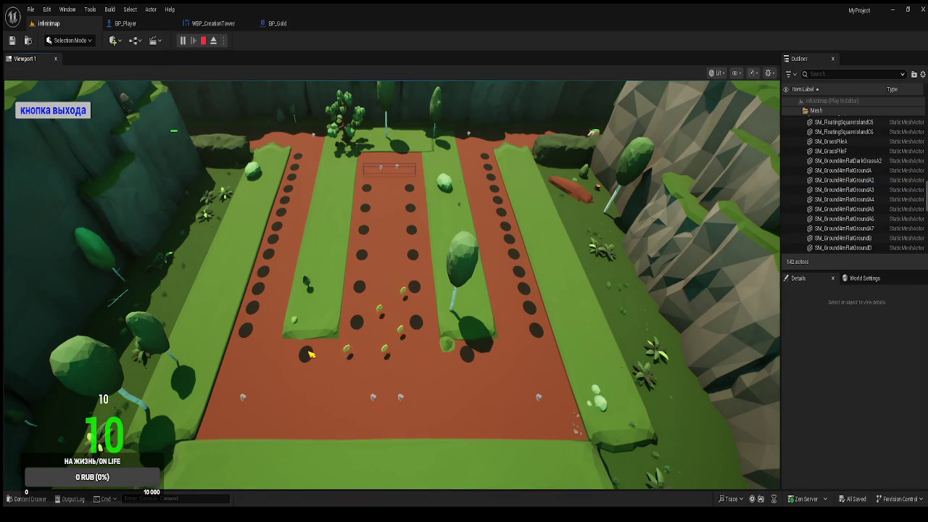
left_click(306, 353)
left_click(493, 343)
left_click(506, 341)
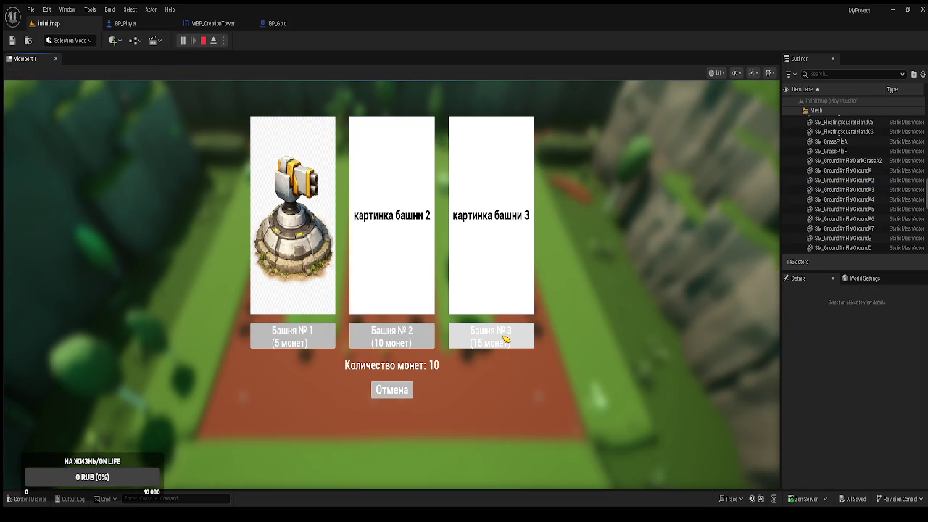
left_click(506, 342)
left_click(506, 342)
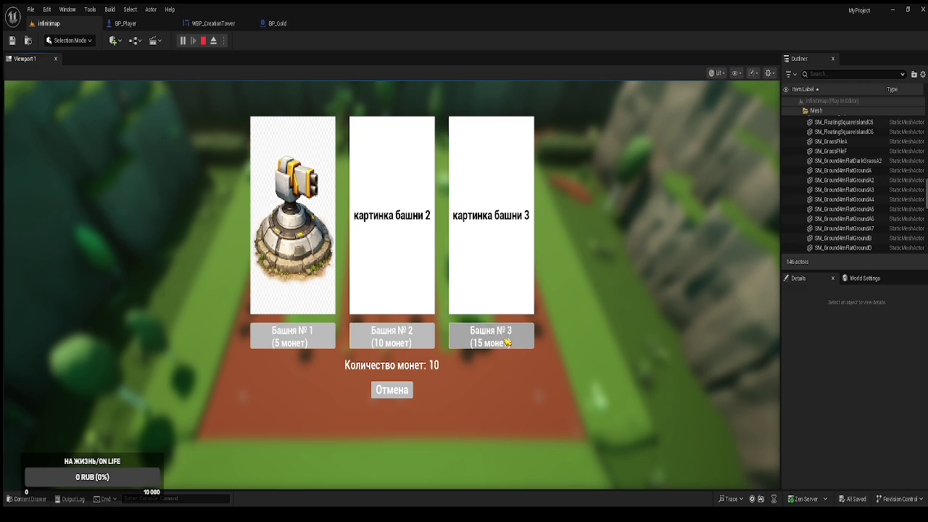
left_click(506, 343)
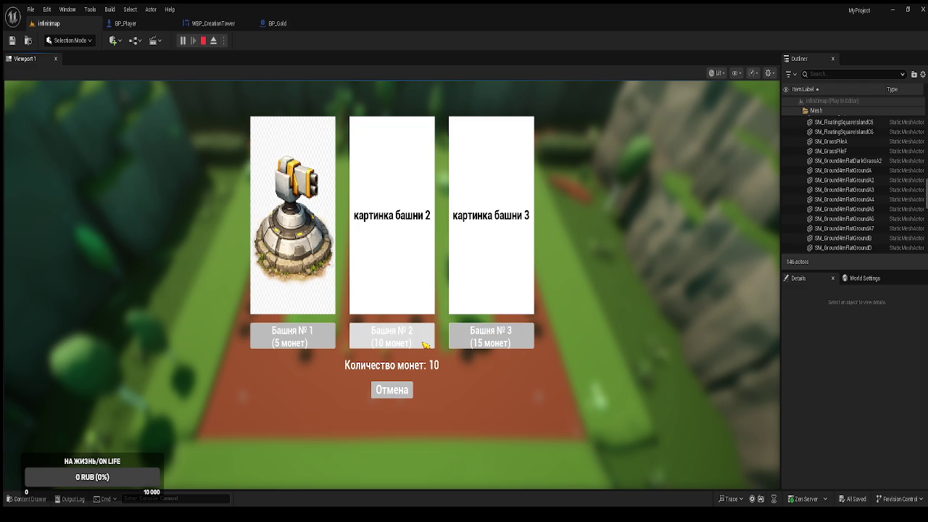
left_click(477, 343)
left_click(506, 343)
left_click(507, 343)
left_click(507, 343)
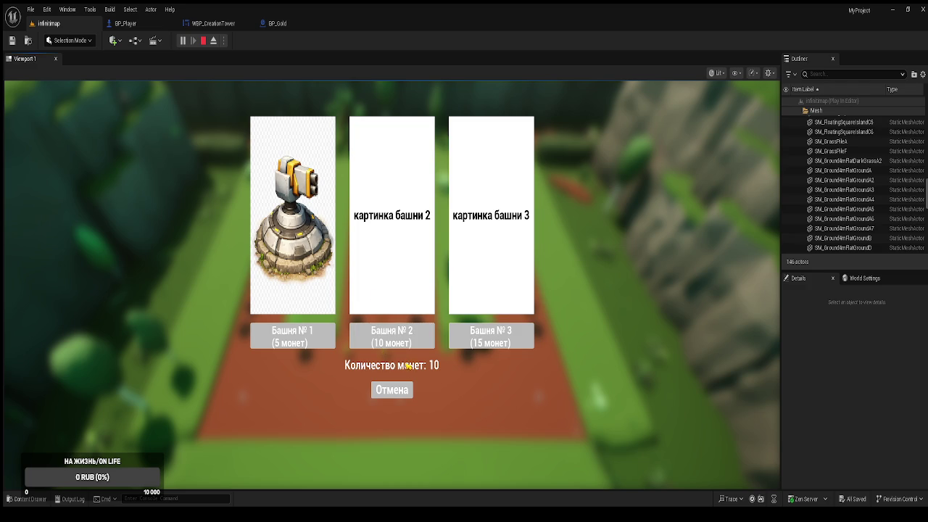
Step: Buy Башня № 2 for 10 coins, then confirm towers can't be bought with zero coins
left_click(401, 347)
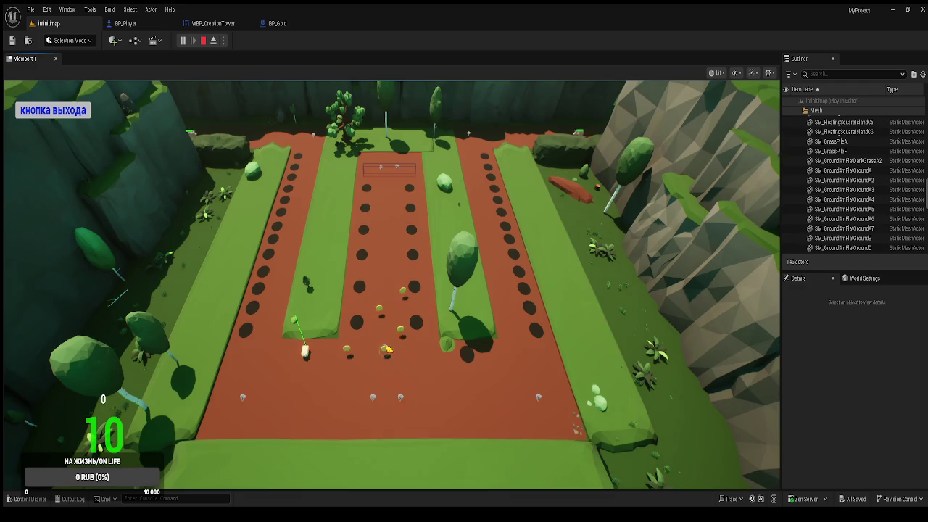
left_click(364, 331)
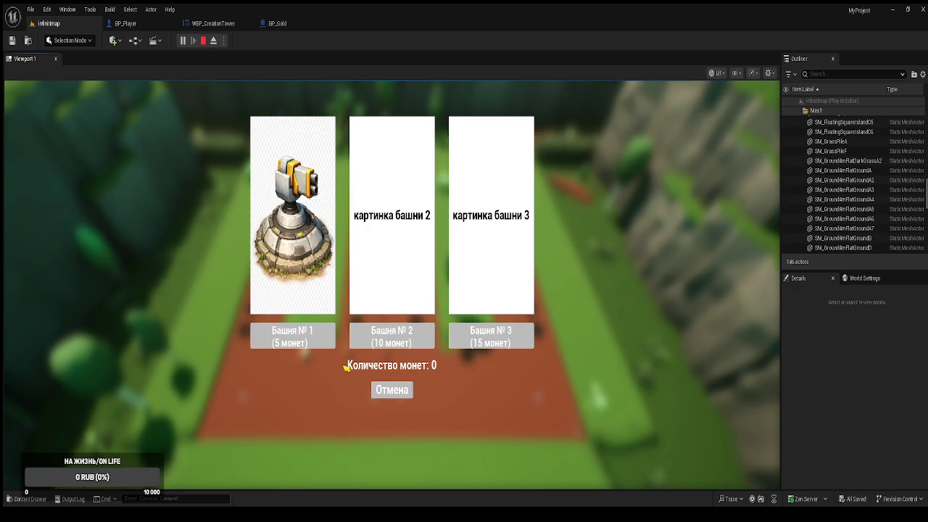
left_click(316, 346)
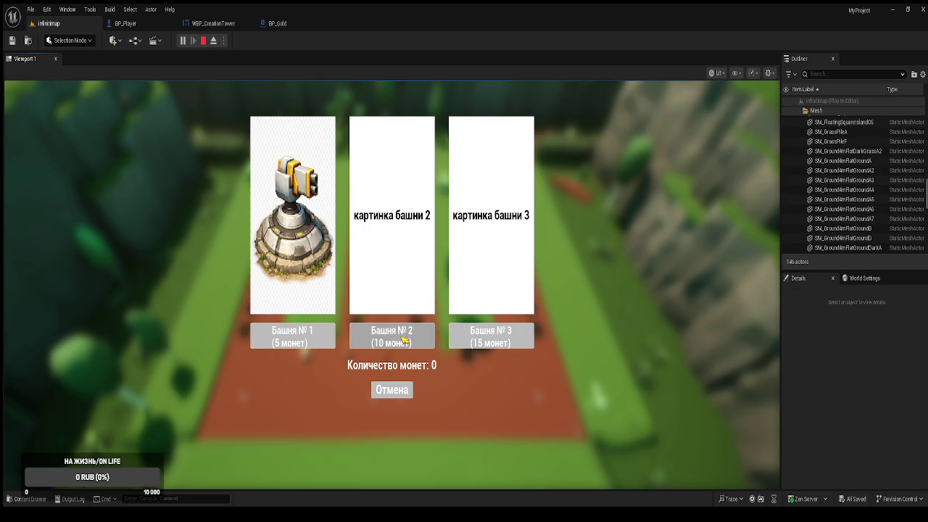
left_click(403, 395)
left_click(420, 334)
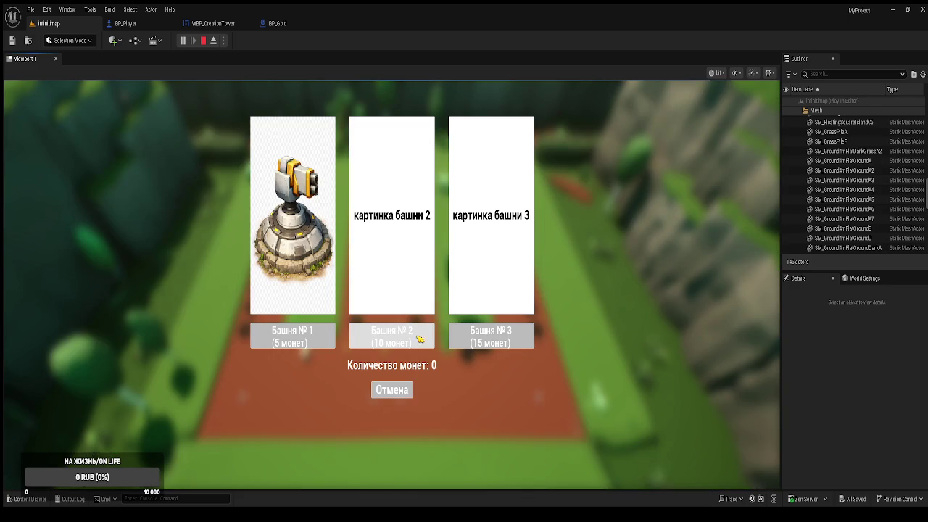
left_click(418, 345)
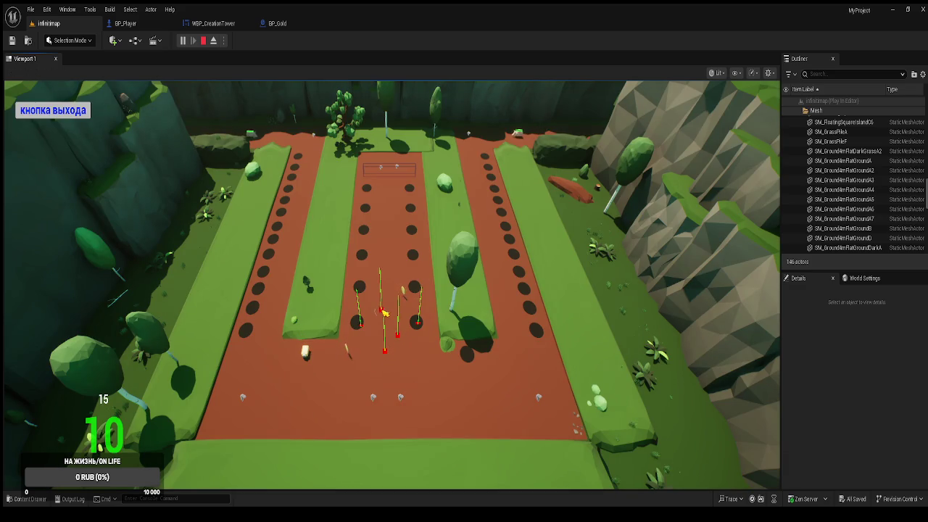
Step: Buy a 15-coin tower and two Башня № 1 towers on field spots, then end the play test
left_click(424, 320)
left_click(482, 337)
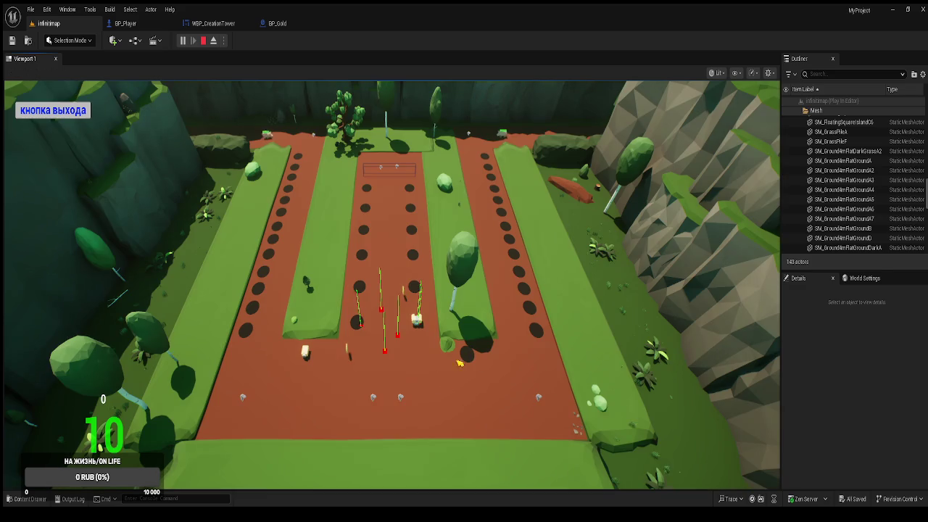
left_click(405, 295)
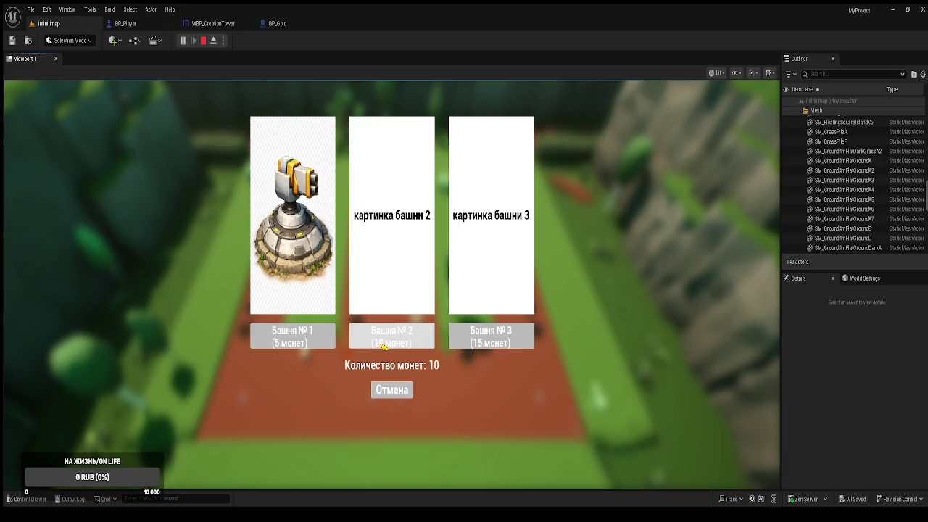
left_click(328, 340)
left_click(363, 328)
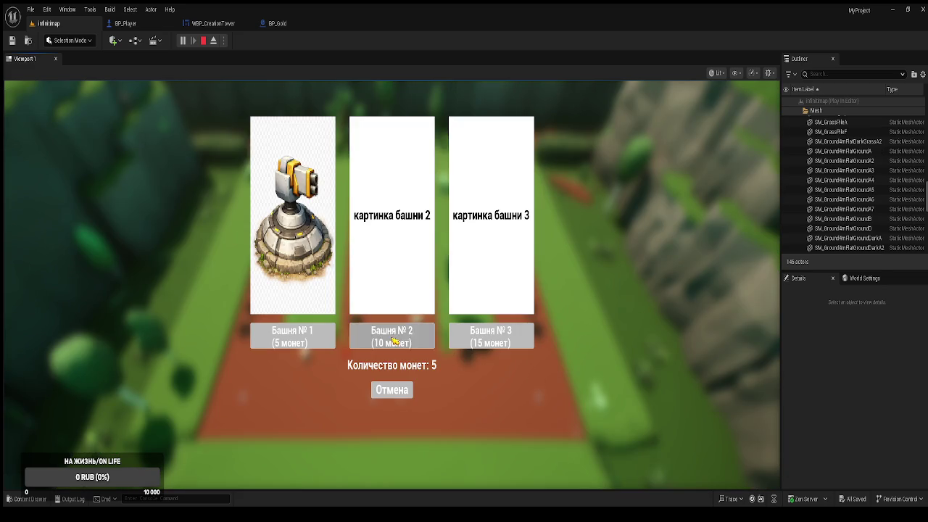
left_click(293, 337)
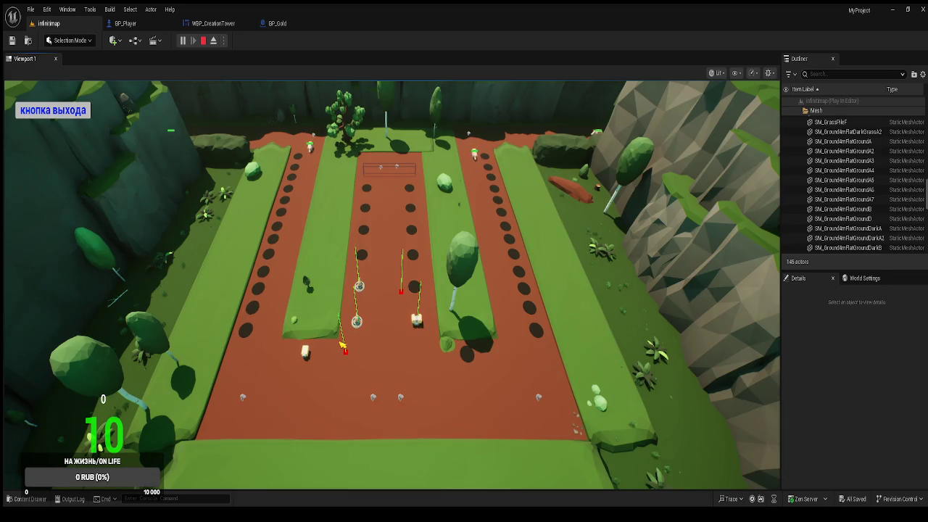
key("Escape")
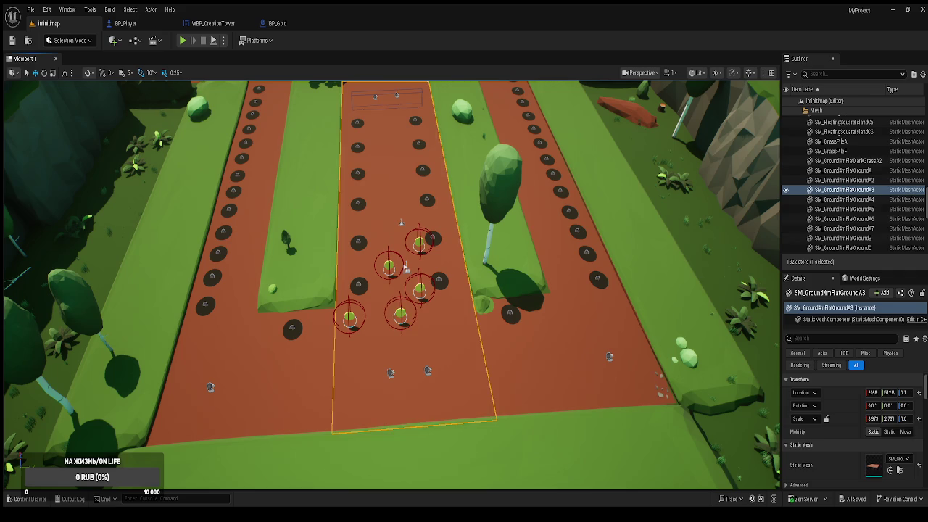
Step: Delete the five BP_Gold coins from the lanes
left_click(402, 314)
key("Delete")
left_click(420, 290)
key("Delete")
left_click(415, 250)
key("Delete")
left_click(388, 266)
key("Delete")
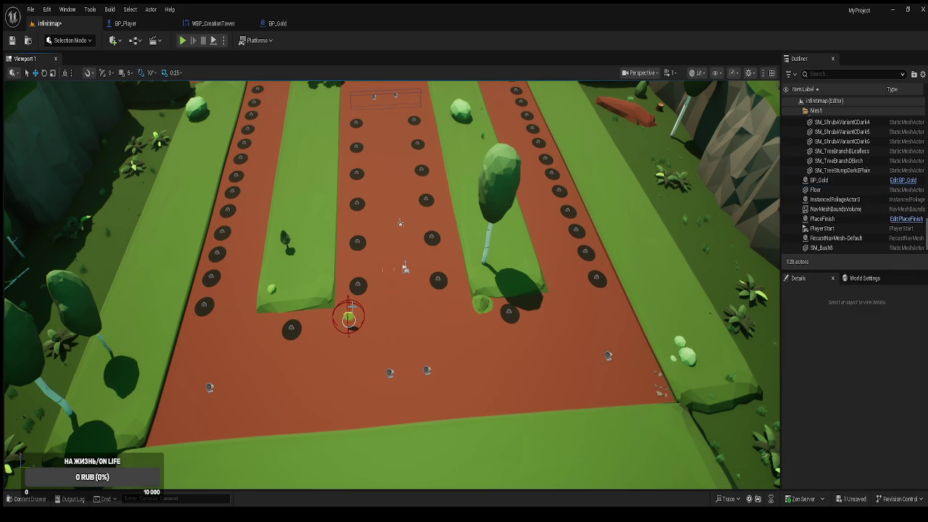
left_click(349, 318)
key("Delete")
scroll(432, 300, "up", 3)
scroll(392, 276, "up", 2)
Step: Shift the green island SM_FloatingSquareIslandC and its grass pile slightly left
left_click(292, 345)
left_click_drag(357, 385, 500, 386)
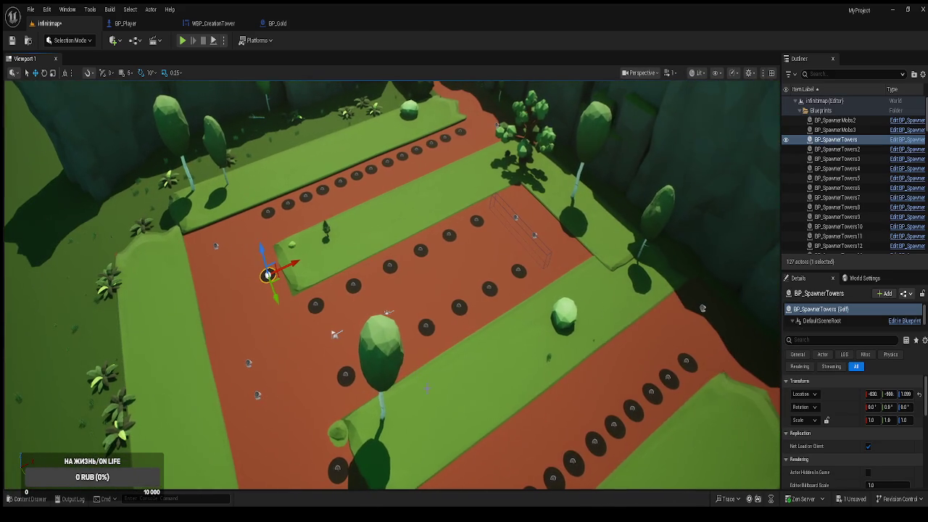
left_click(544, 315)
scroll(544, 316, "up", 3)
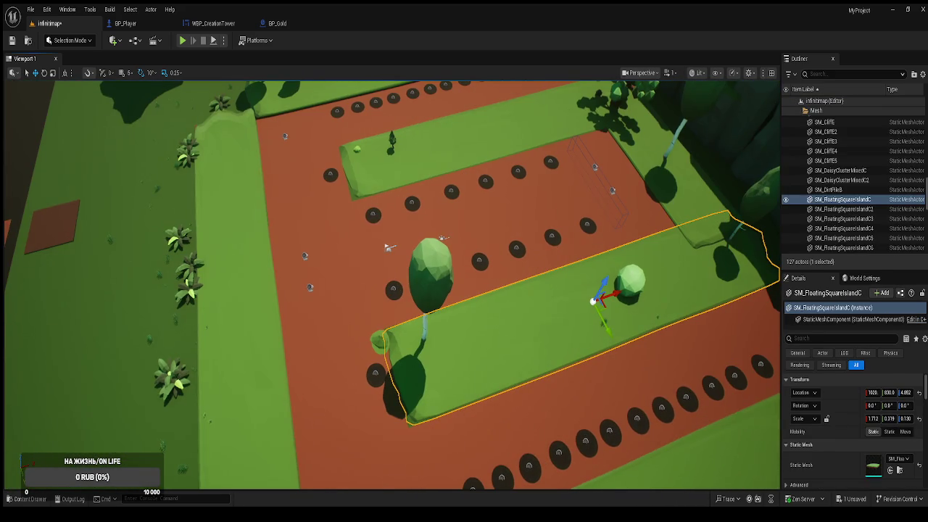
left_click(382, 339, "ctrl")
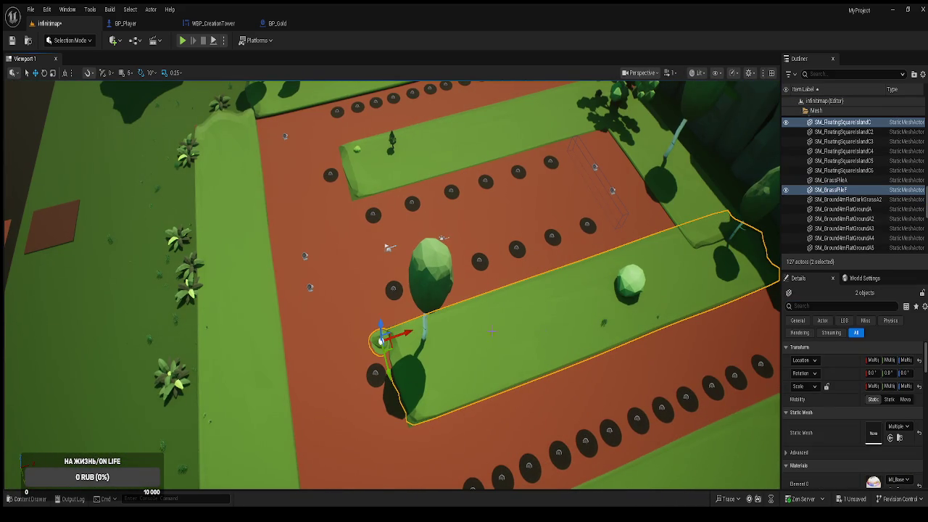
key("e")
key("r")
key("w")
left_click_drag(407, 333, 392, 335)
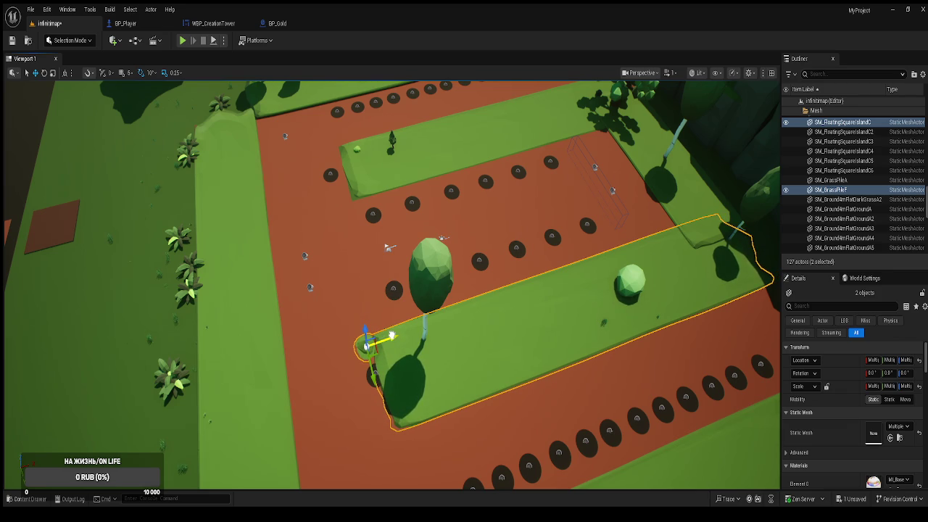
Step: Move BP_SpawnerTowers2 left along X and paste a new Location X for SM_FloatingSquareIslandC2
left_click(371, 375)
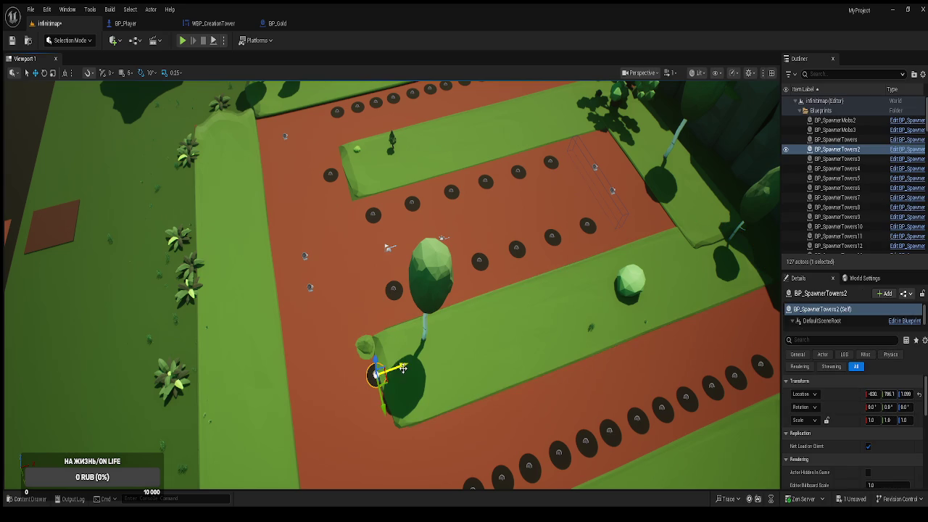
left_click_drag(404, 367, 384, 371)
left_click(330, 174)
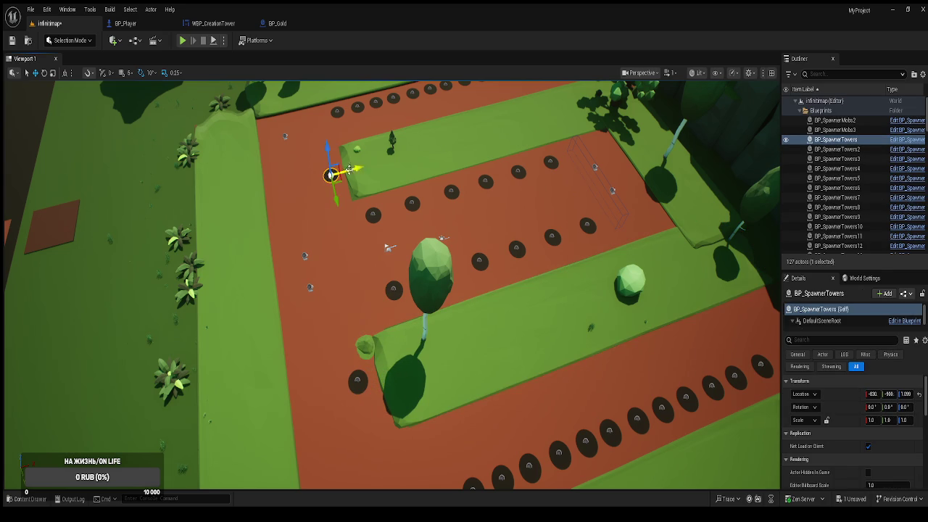
left_click(573, 319)
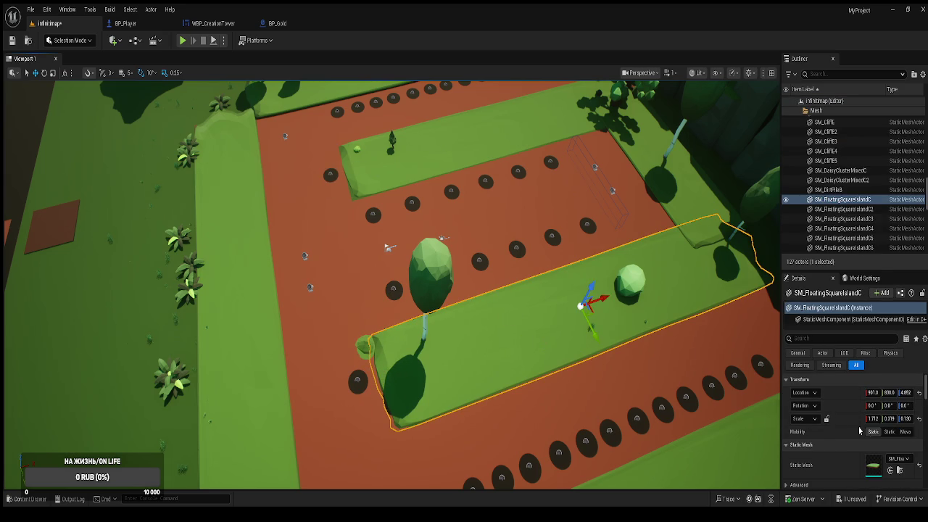
left_click(874, 392)
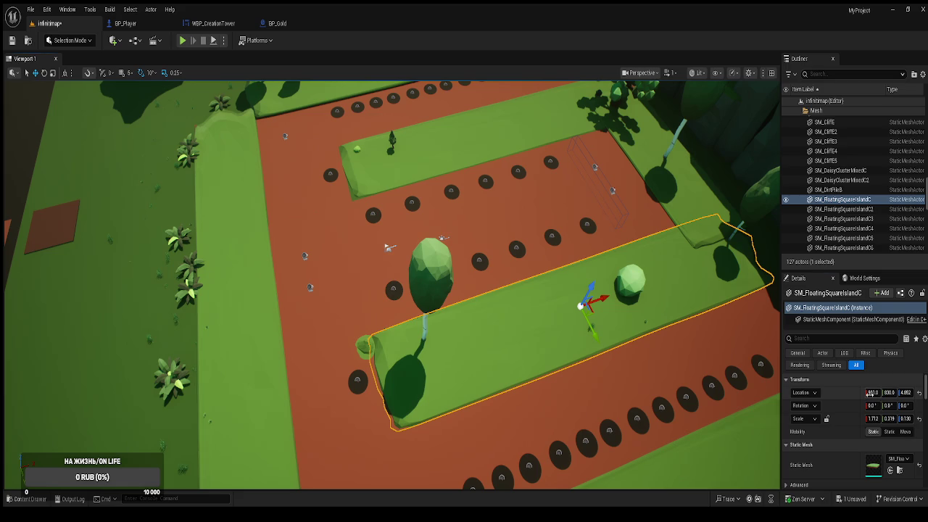
left_click(465, 145)
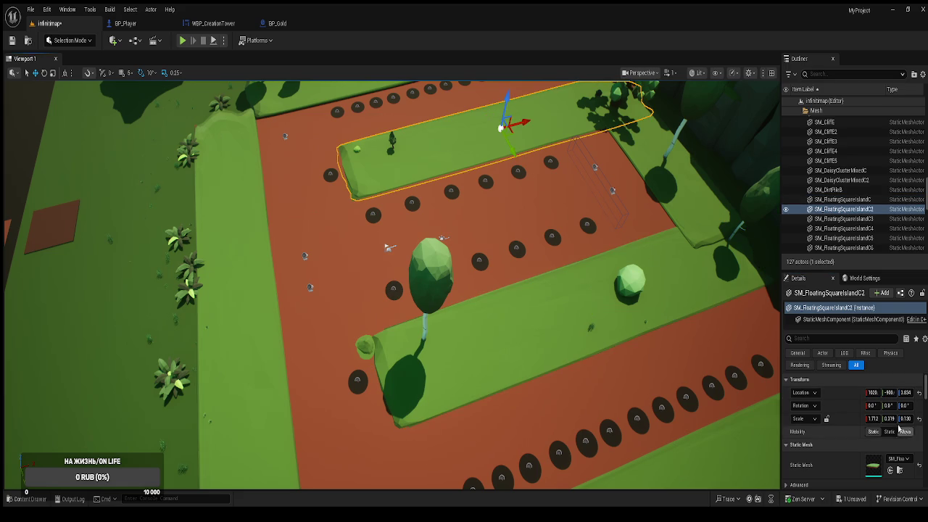
left_click(873, 393)
key("ctrl+v")
key("Return")
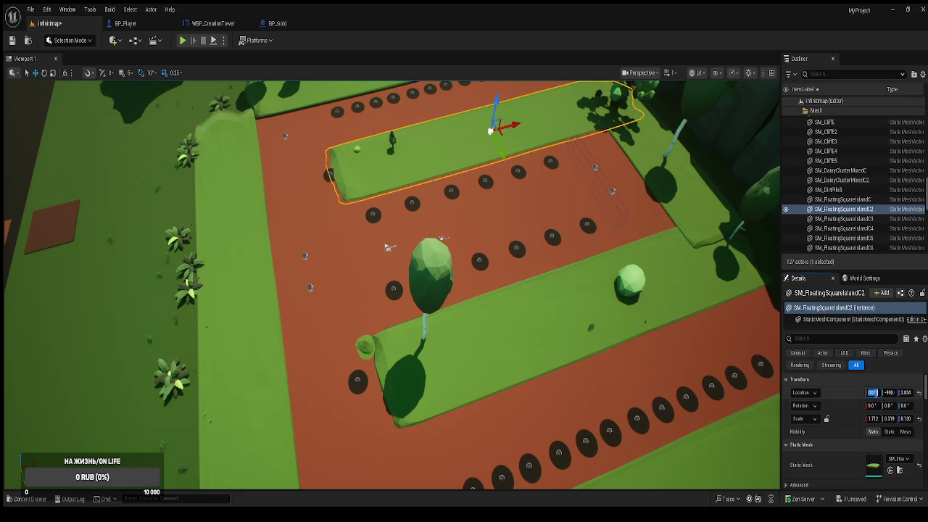